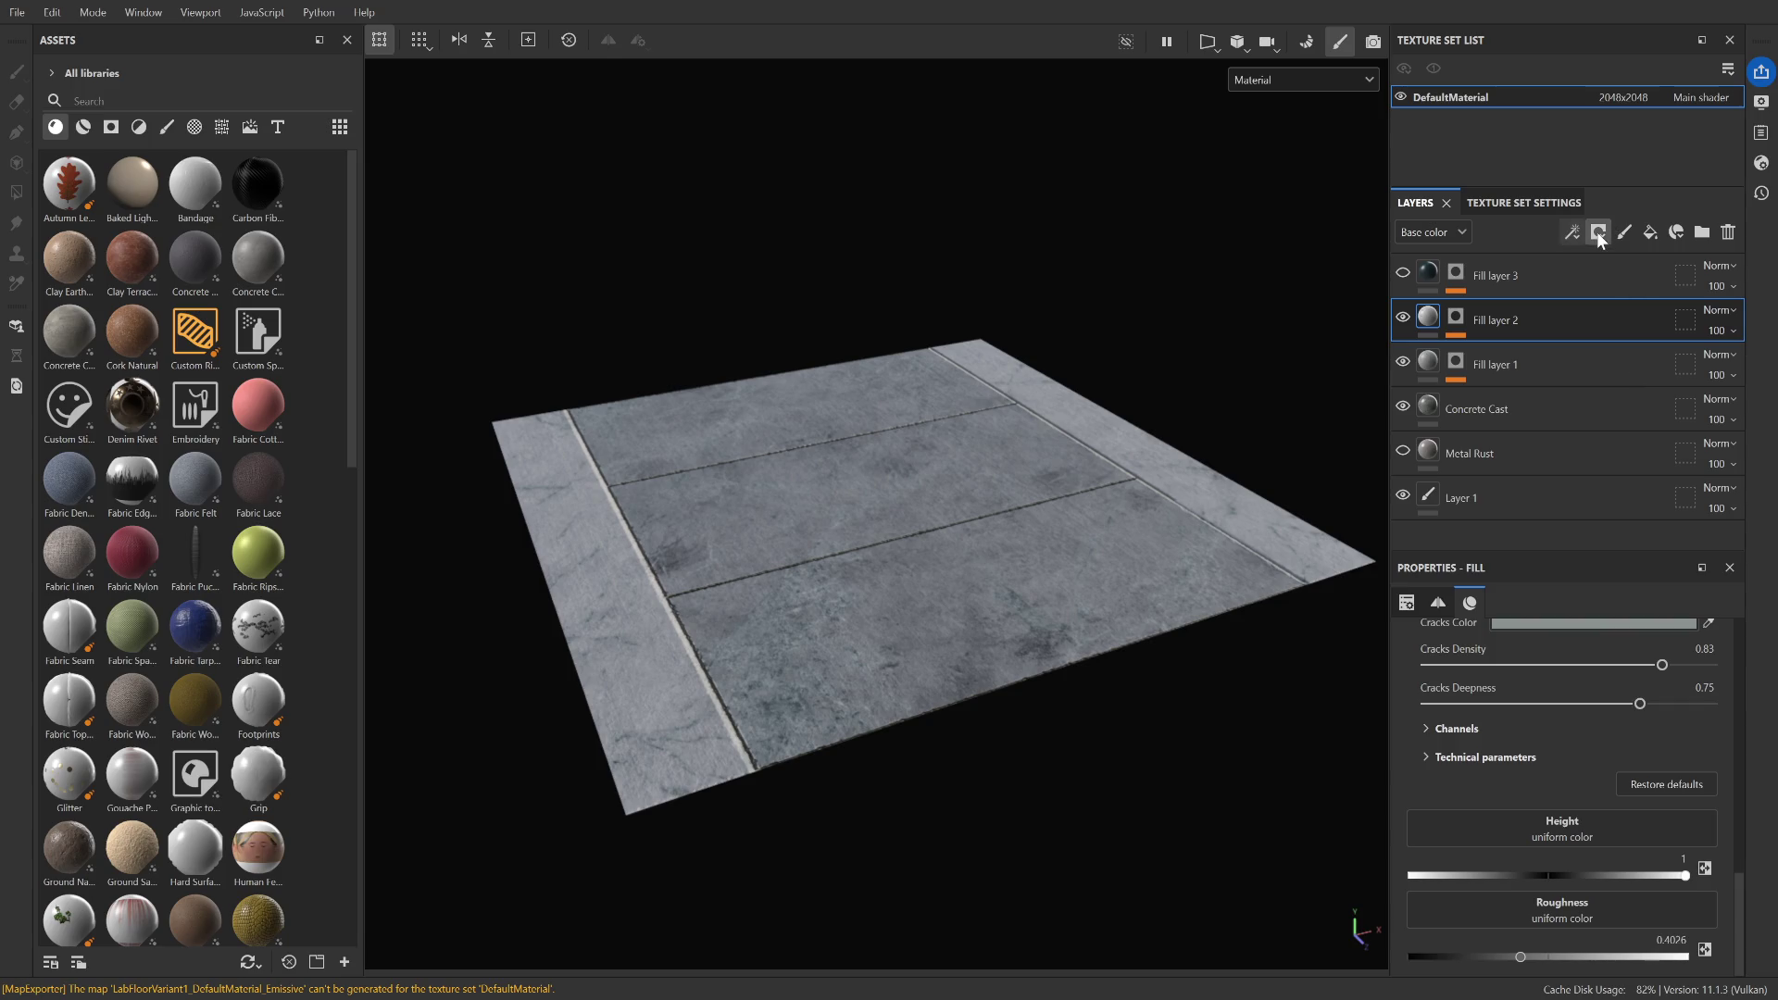
# Add a Height To Normal filter to Fill layer 2 and show the Texture Set Settings mesh maps.
pyautogui.click(1619, 374)
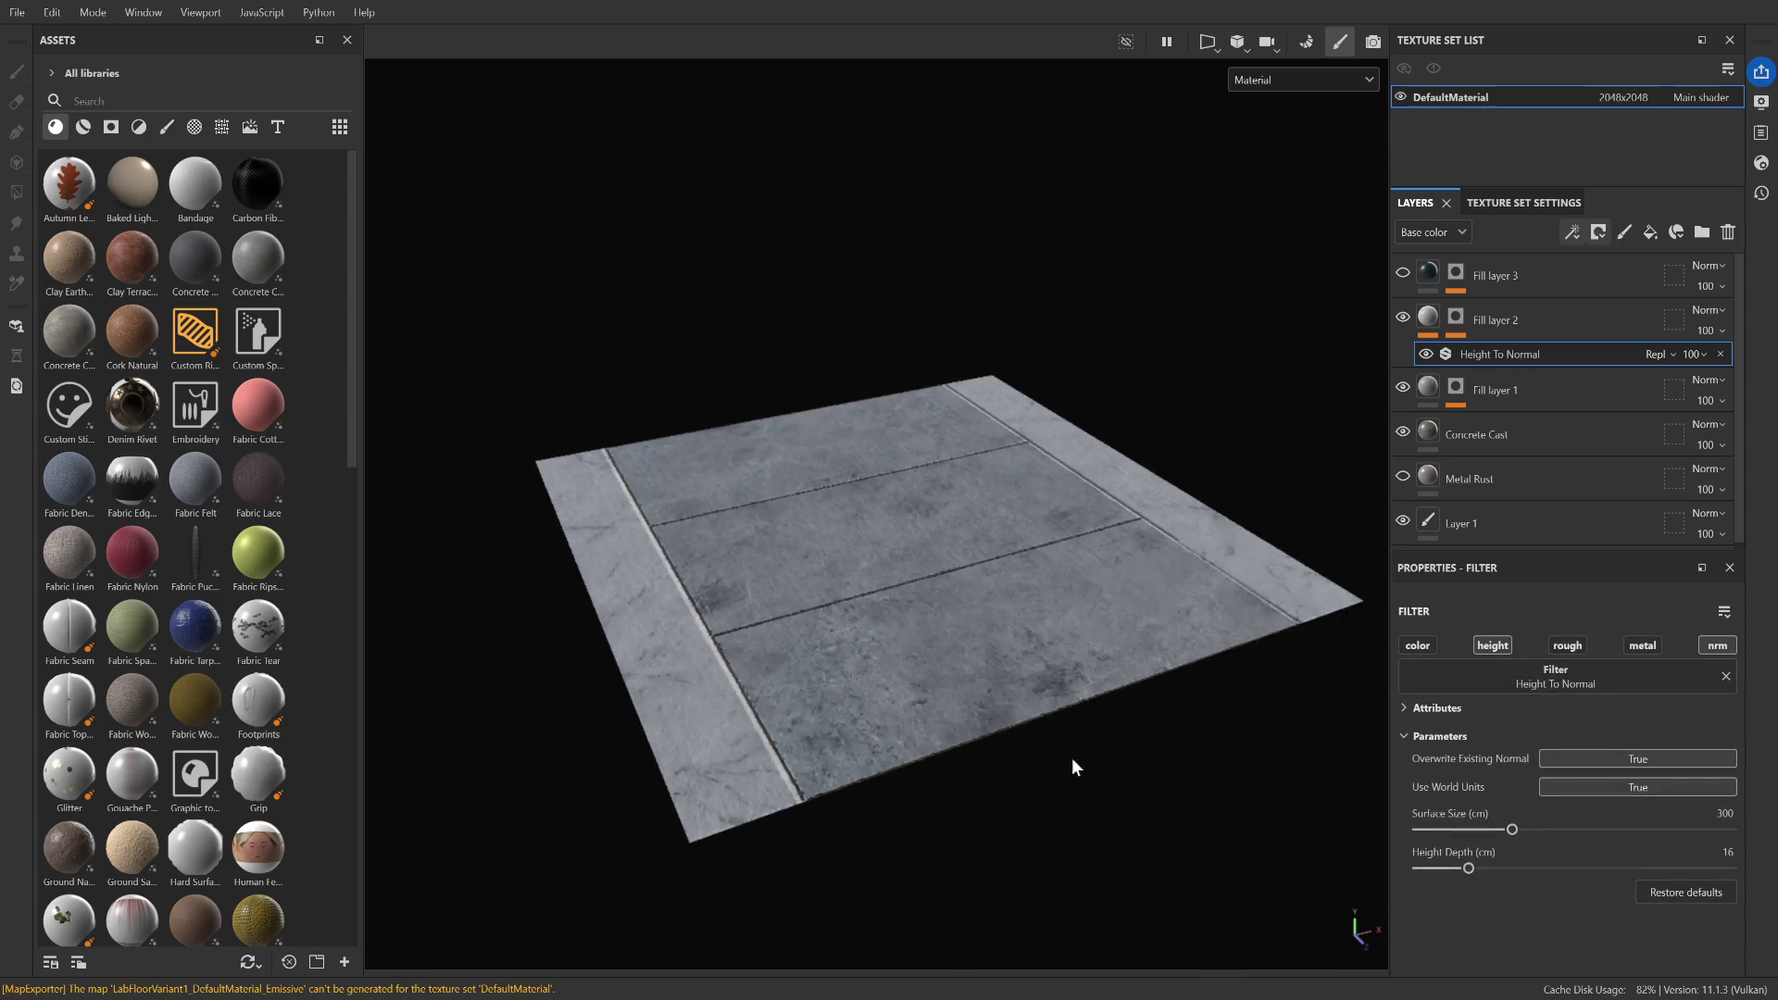
pyautogui.click(1567, 206)
pyautogui.scroll(-5, 1458, 379)
pyautogui.scroll(-5, 1548, 469)
pyautogui.scroll(4, 1655, 469)
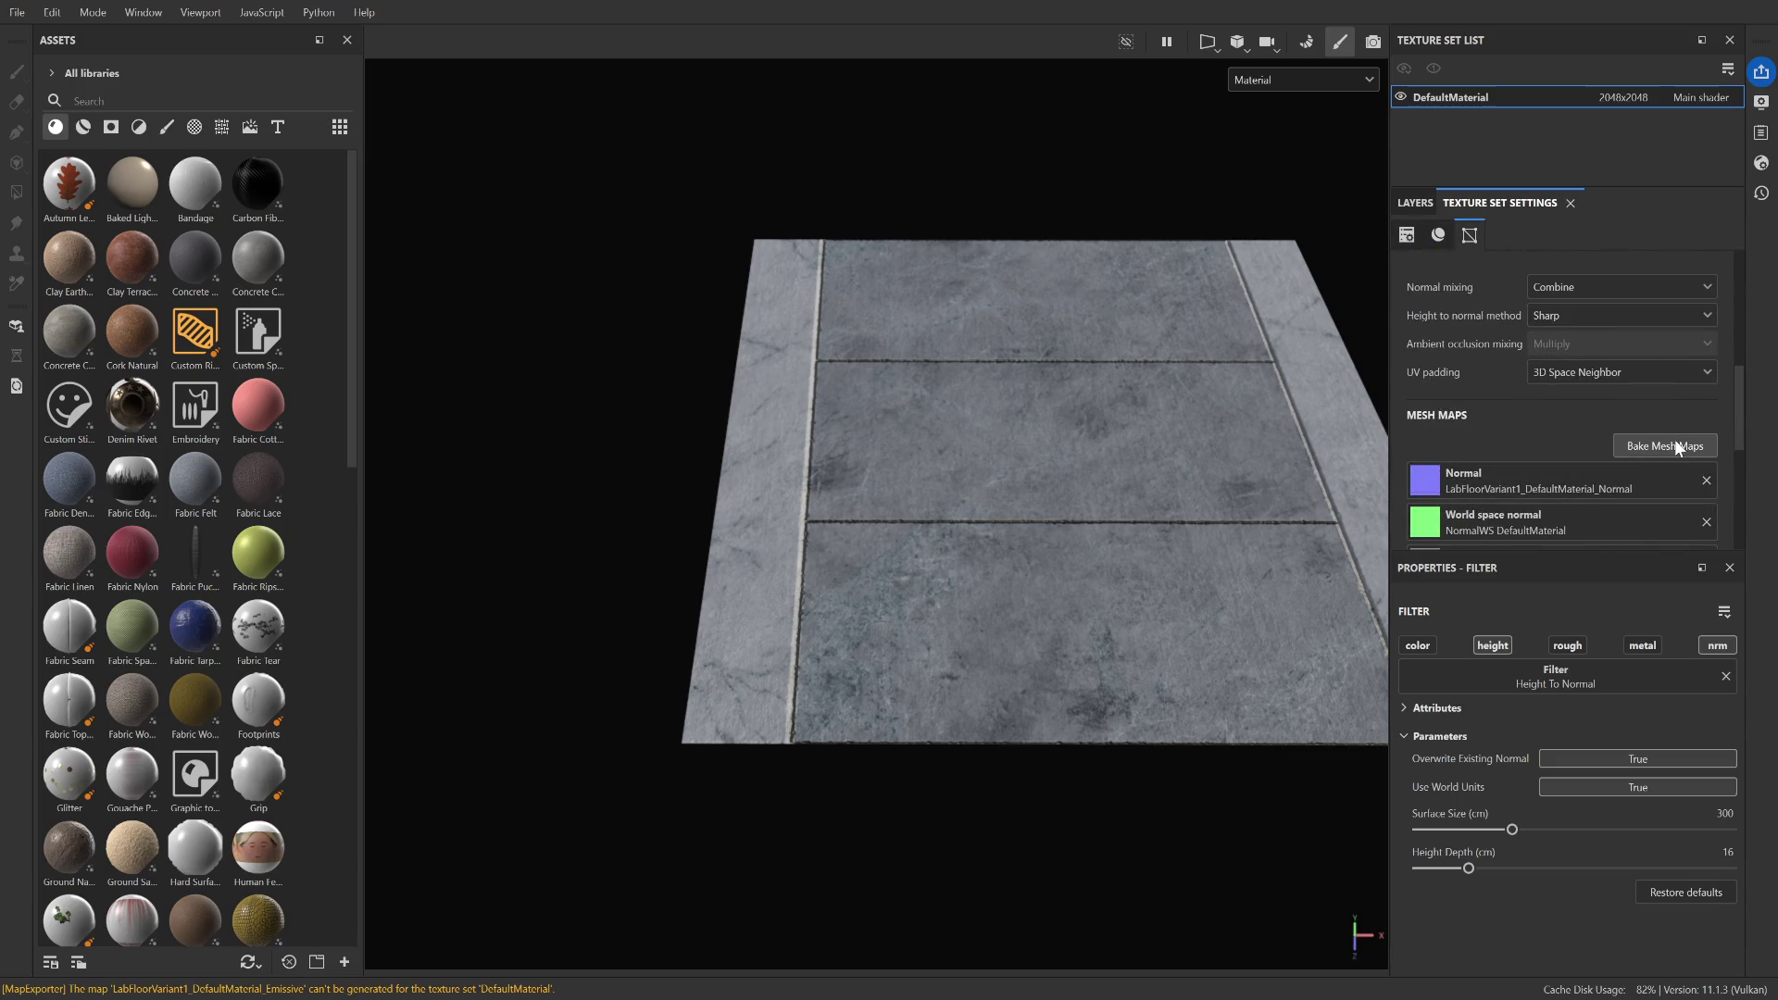
pyautogui.click(1674, 445)
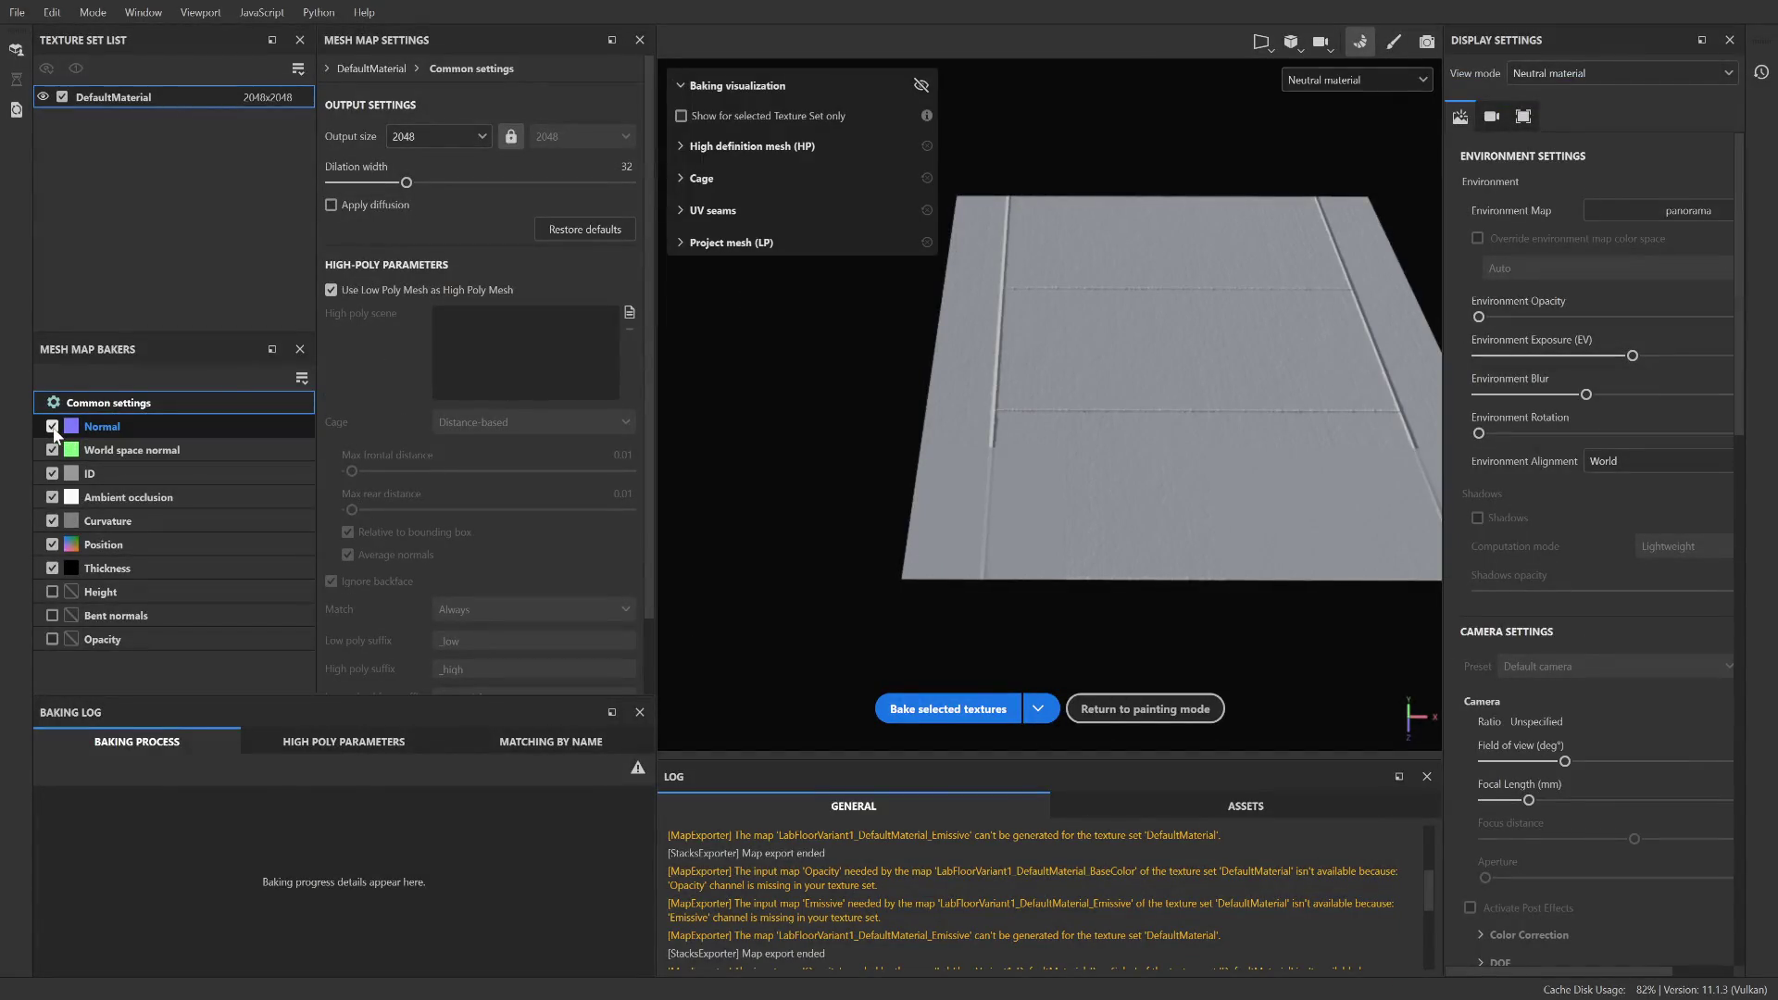
# Bake the selected mesh maps, generating a fresh Normal for the floor texture set.
pyautogui.click(984, 710)
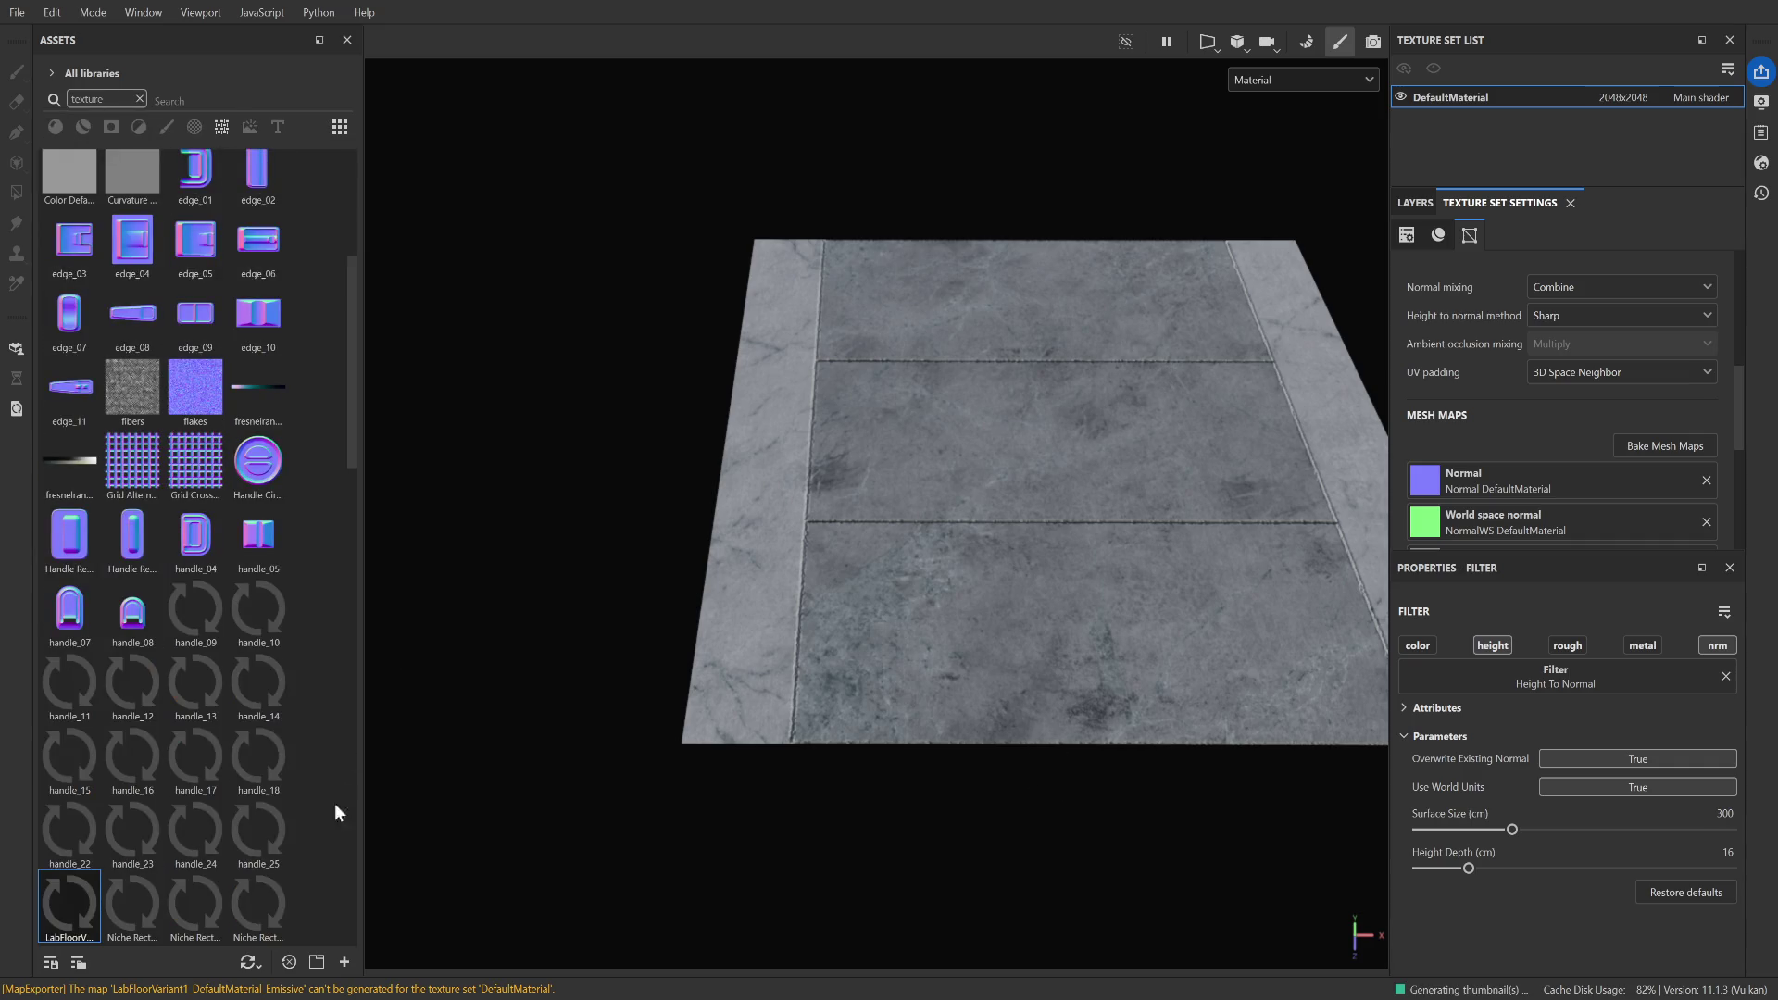
# Put the LabFloorVariant normal in the Normal slot and rebake the other maps with Normal unchecked.
pyautogui.scroll(-5, 199, 804)
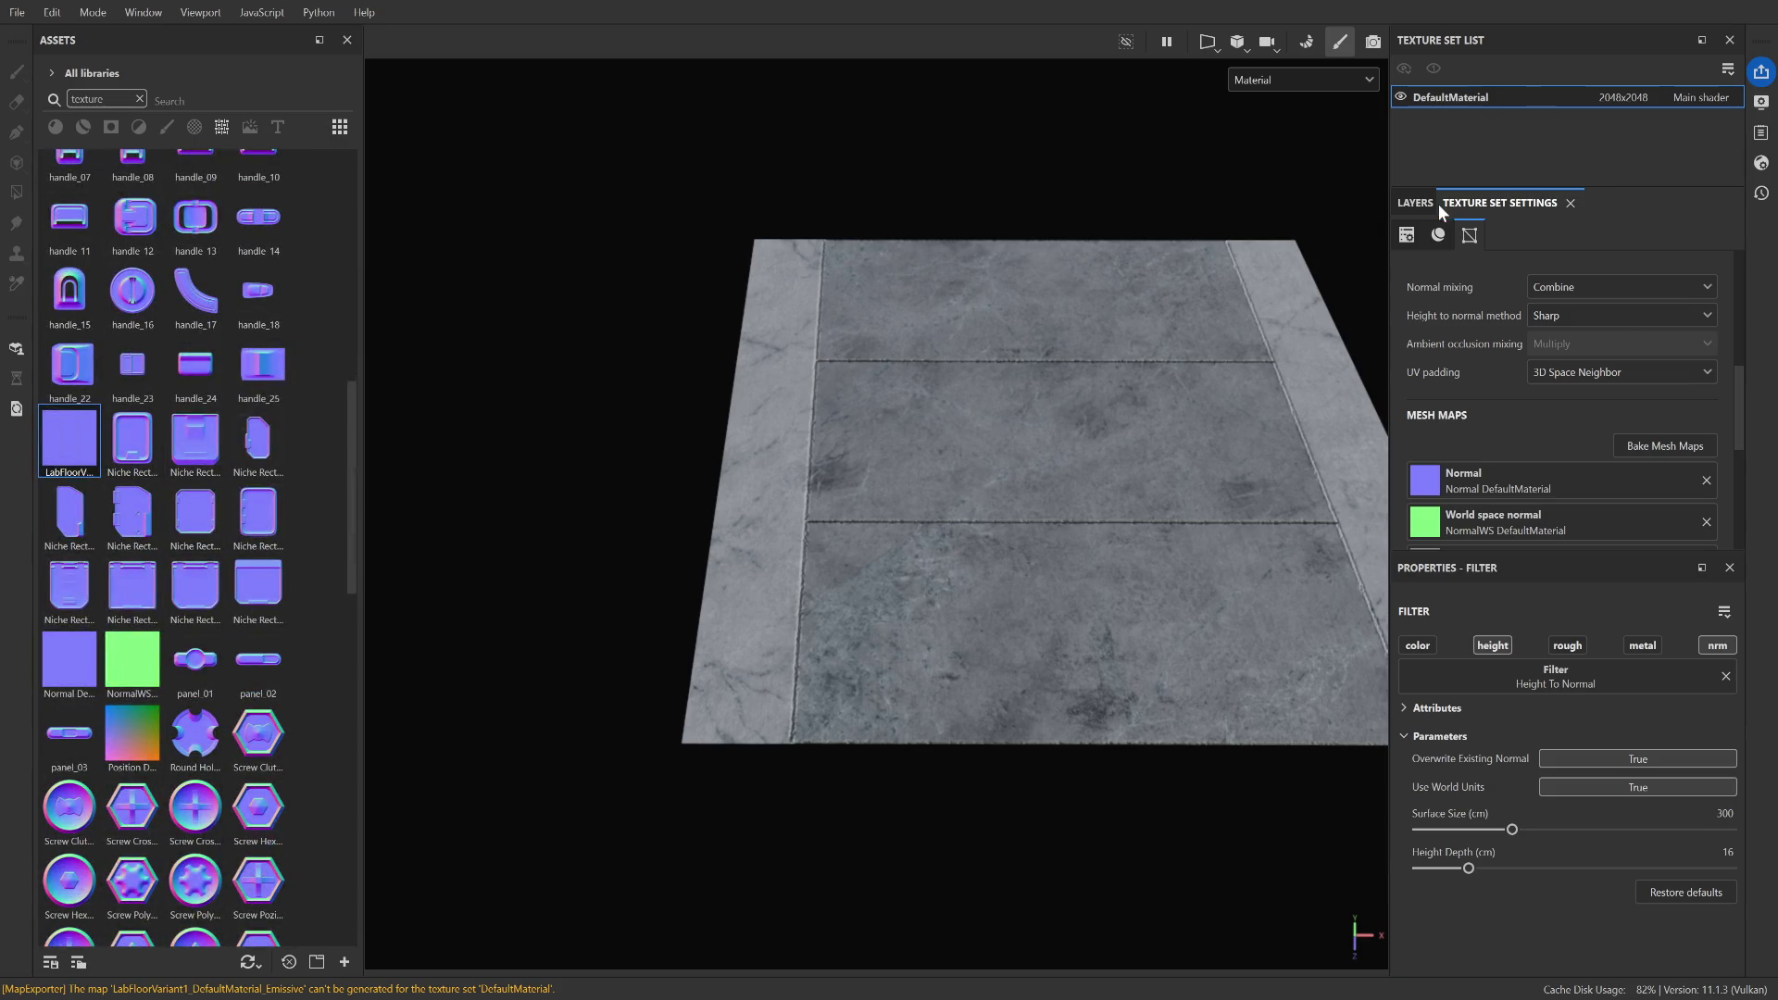
pyautogui.moveTo(100, 439)
pyautogui.mouseDown()
pyautogui.moveTo(859, 570)
pyautogui.moveTo(1558, 508)
pyautogui.moveTo(1563, 489)
pyautogui.mouseUp()
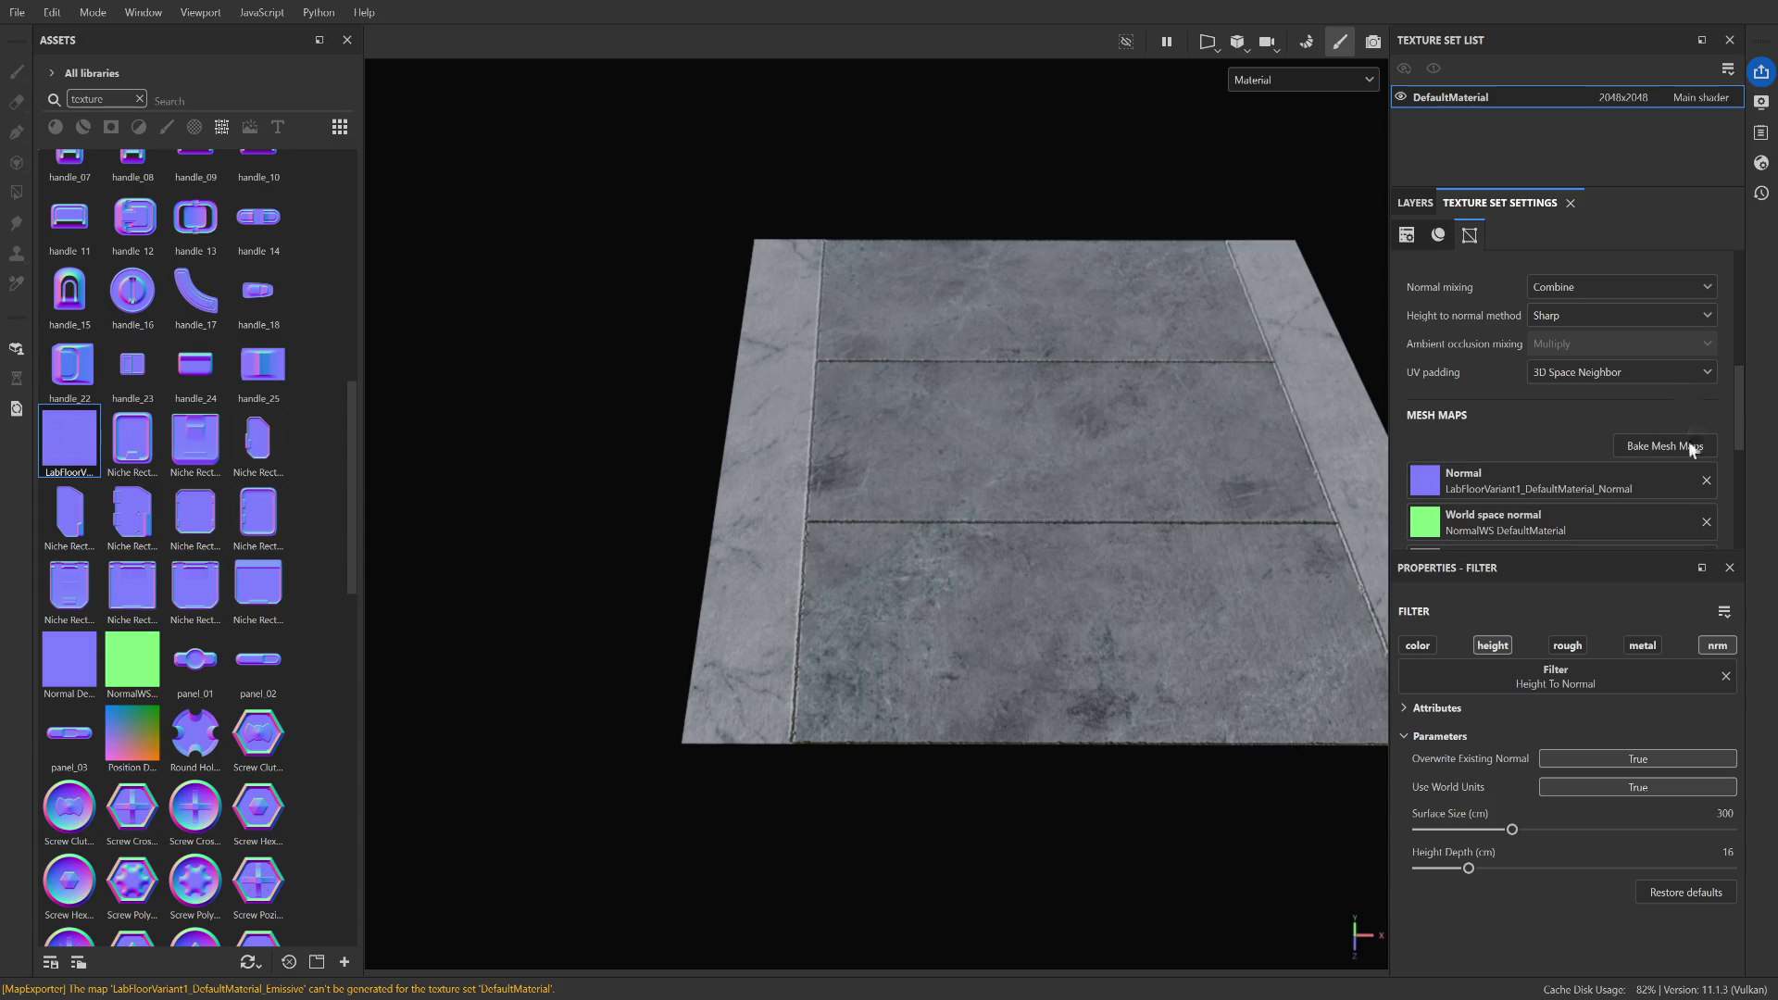
pyautogui.click(1687, 444)
pyautogui.click(52, 426)
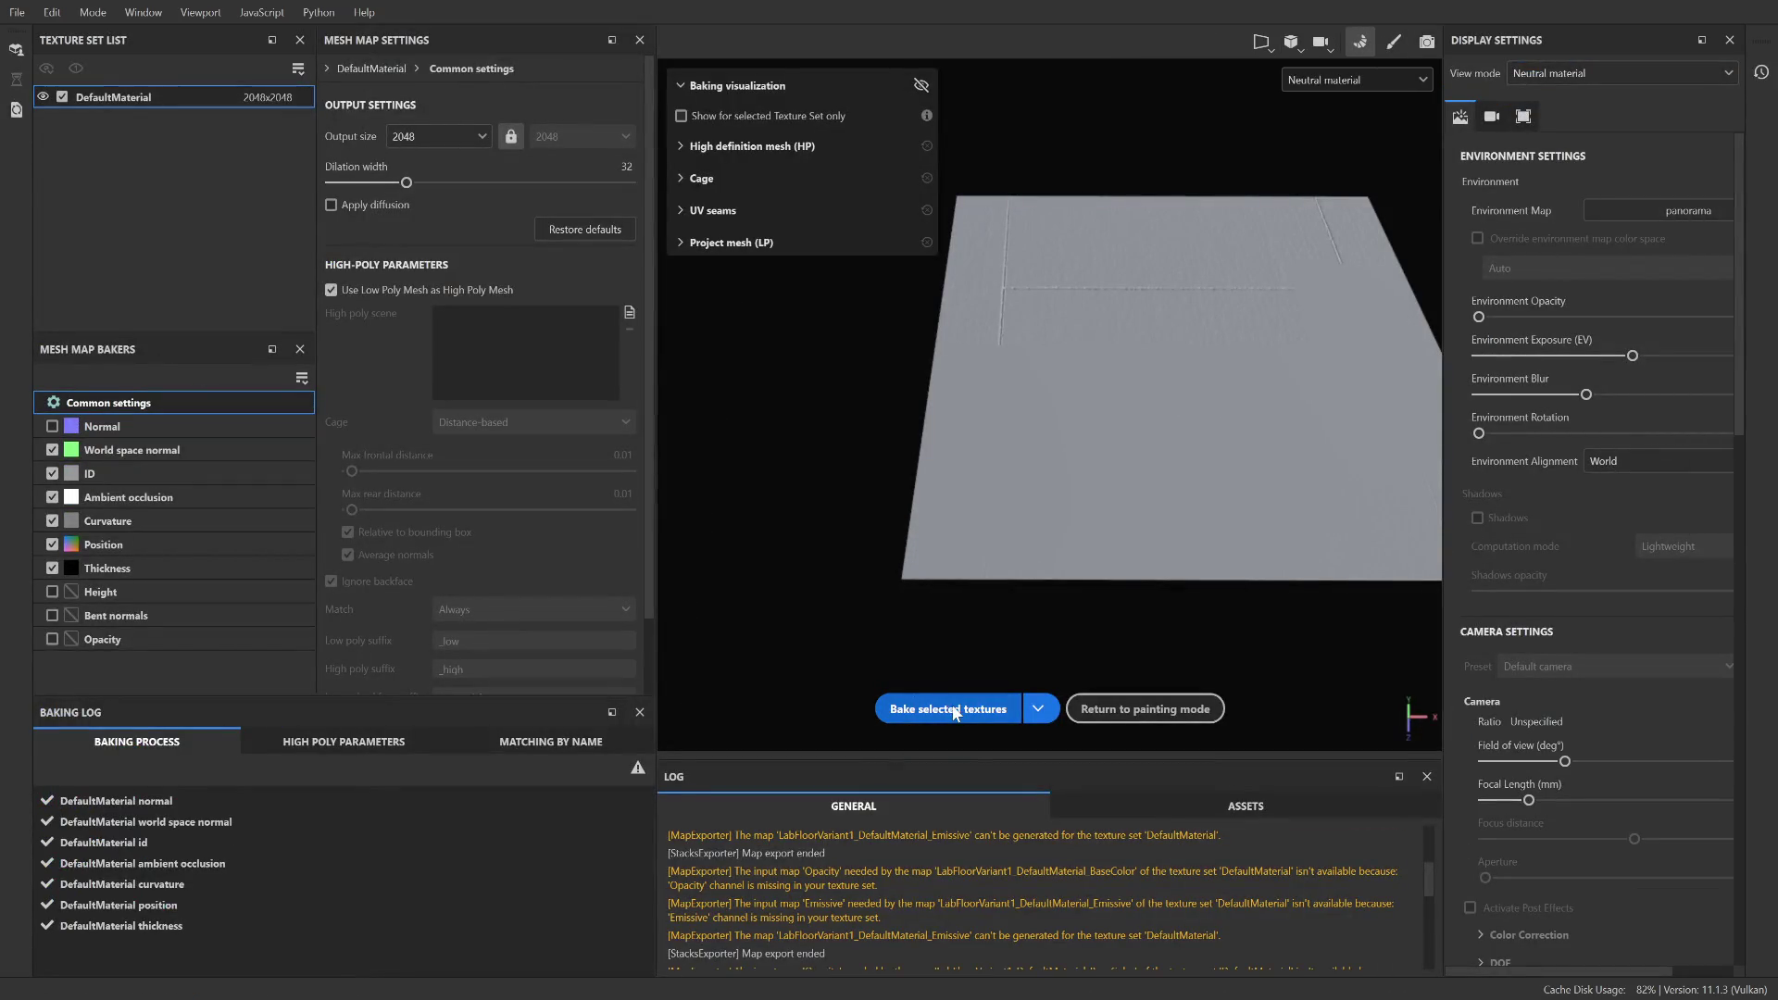
pyautogui.click(959, 709)
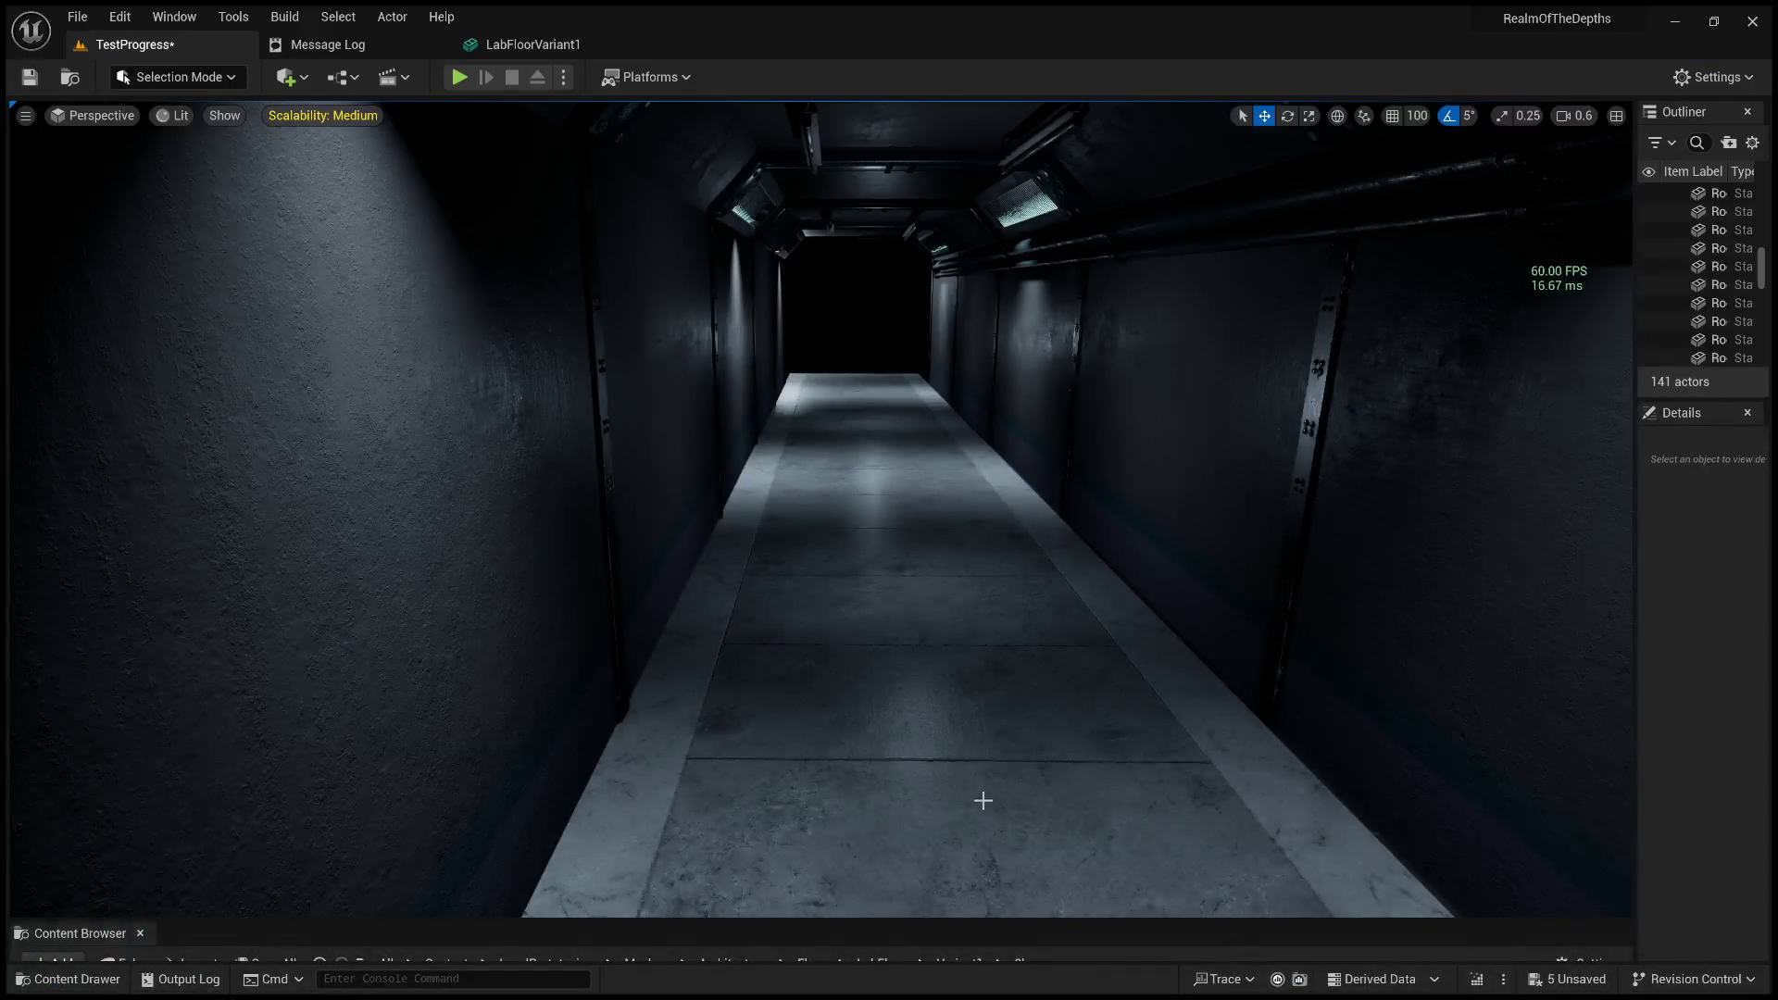
pyautogui.click(995, 801)
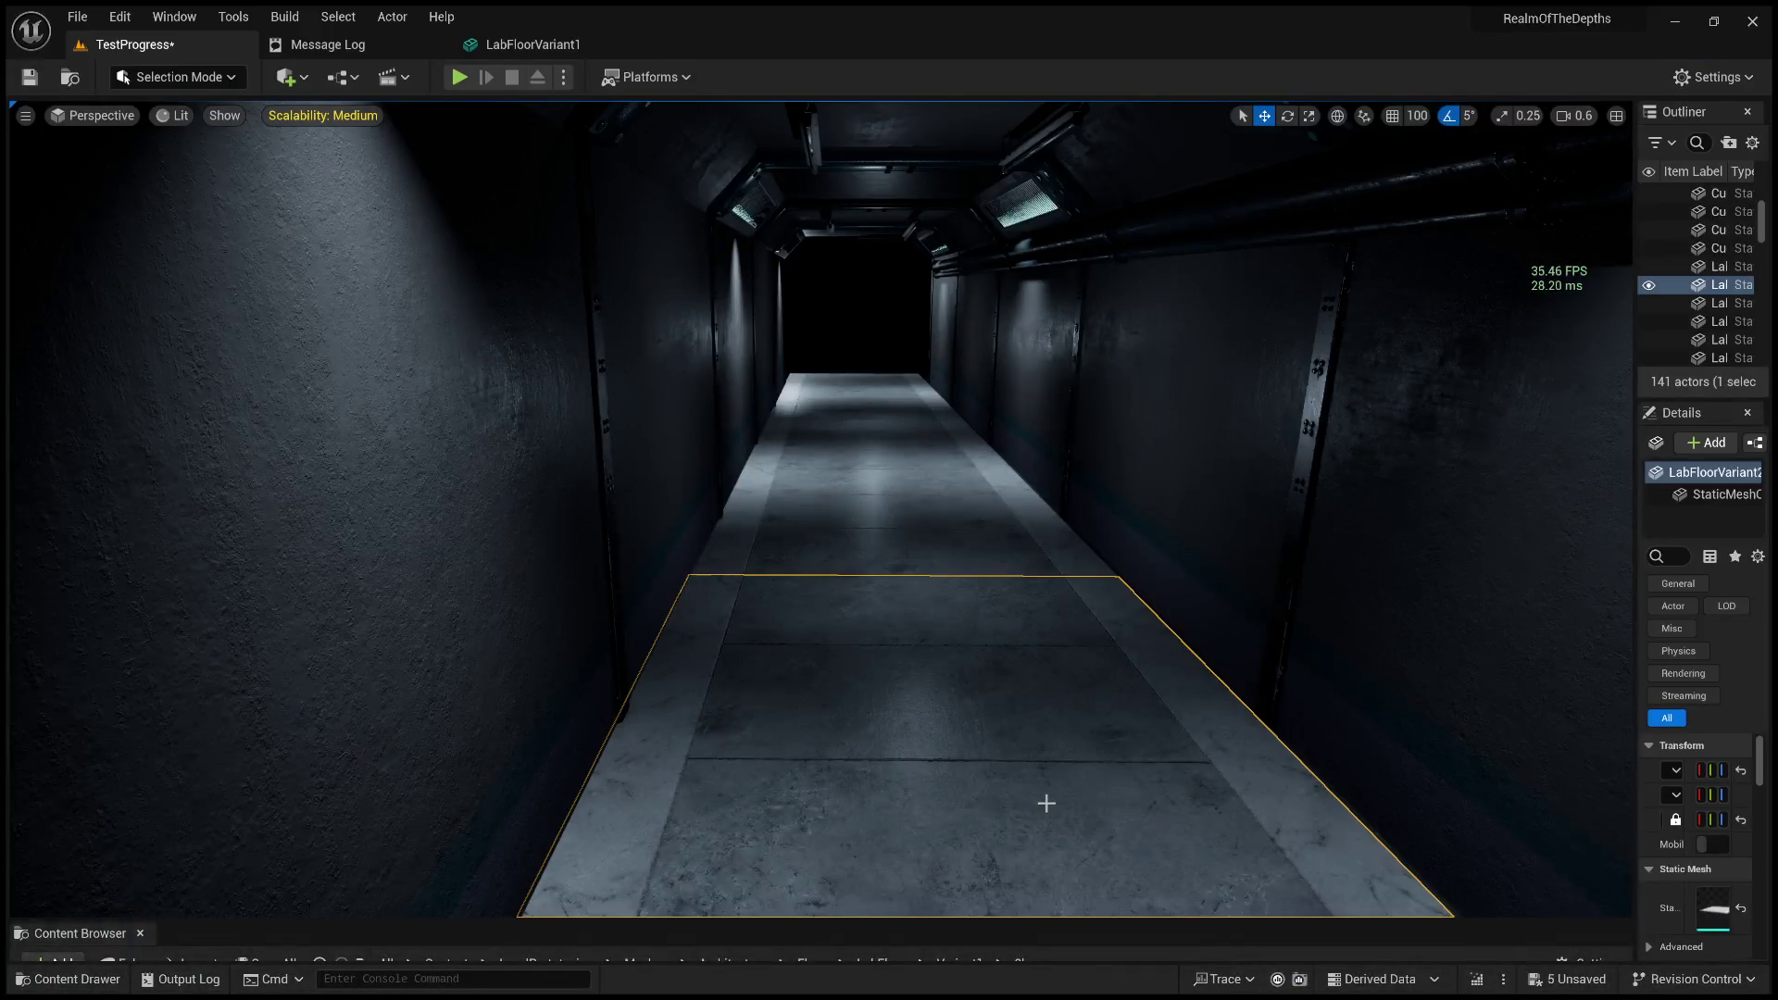
pyautogui.hotkey('alt', 'p')
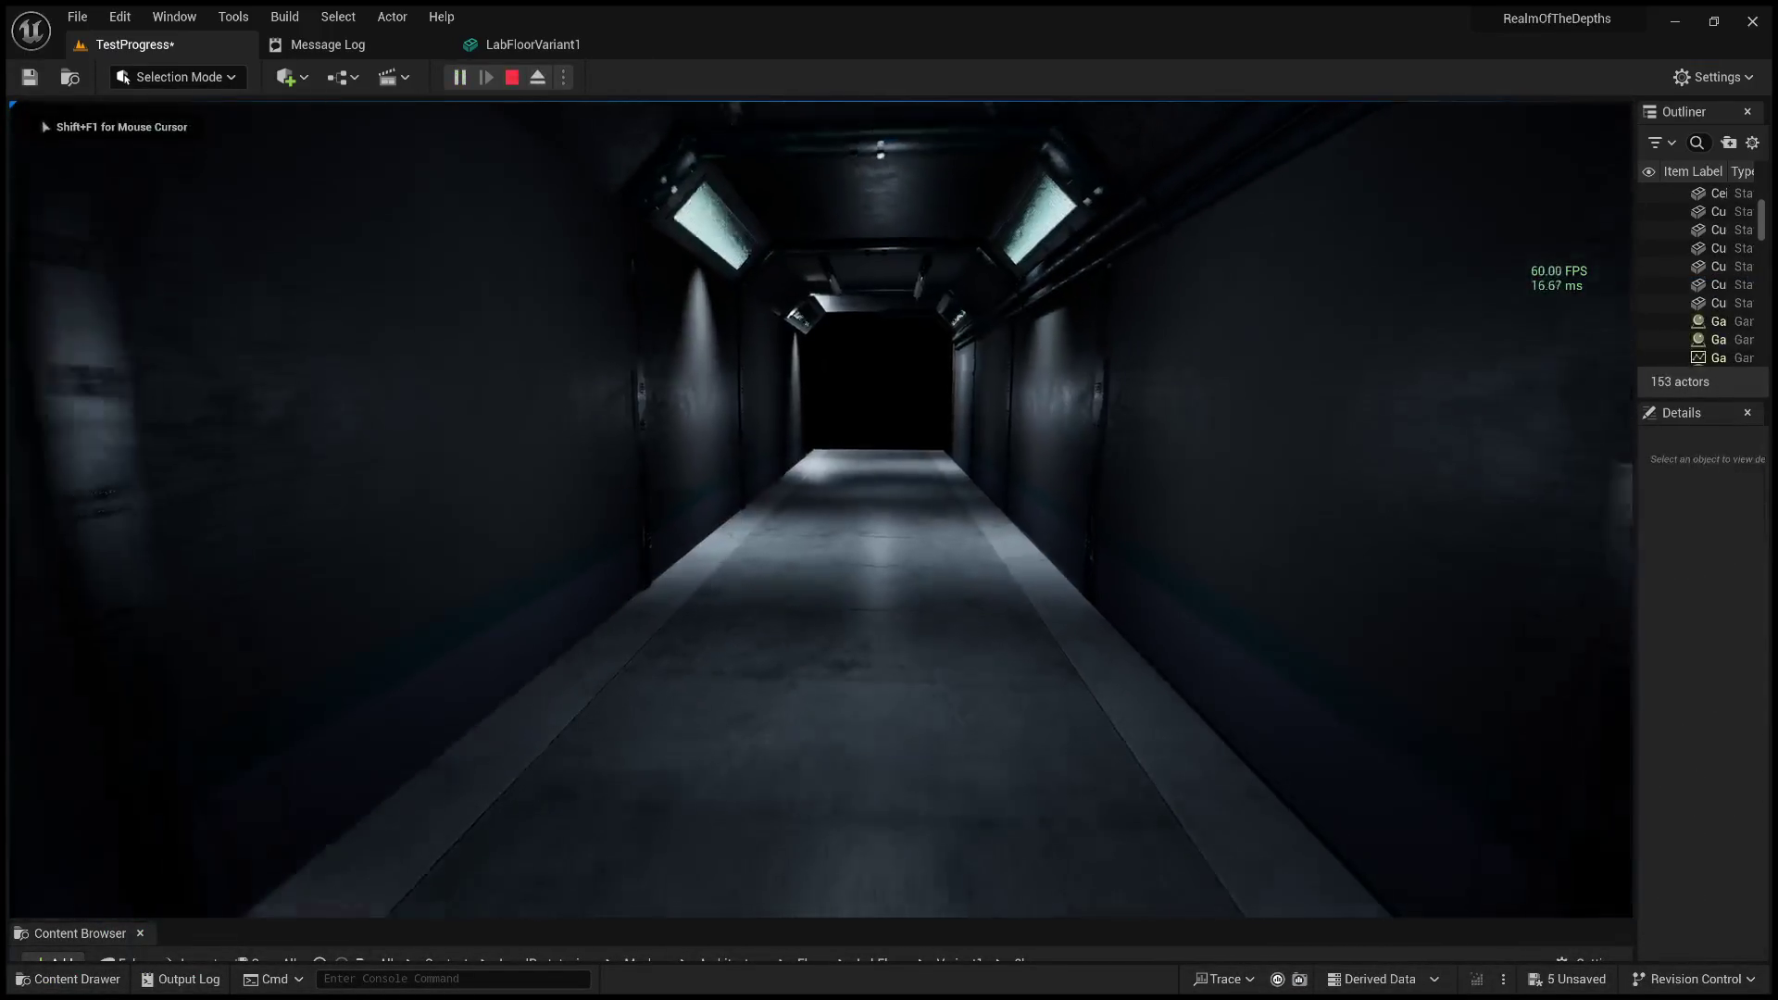
pyautogui.press('w')
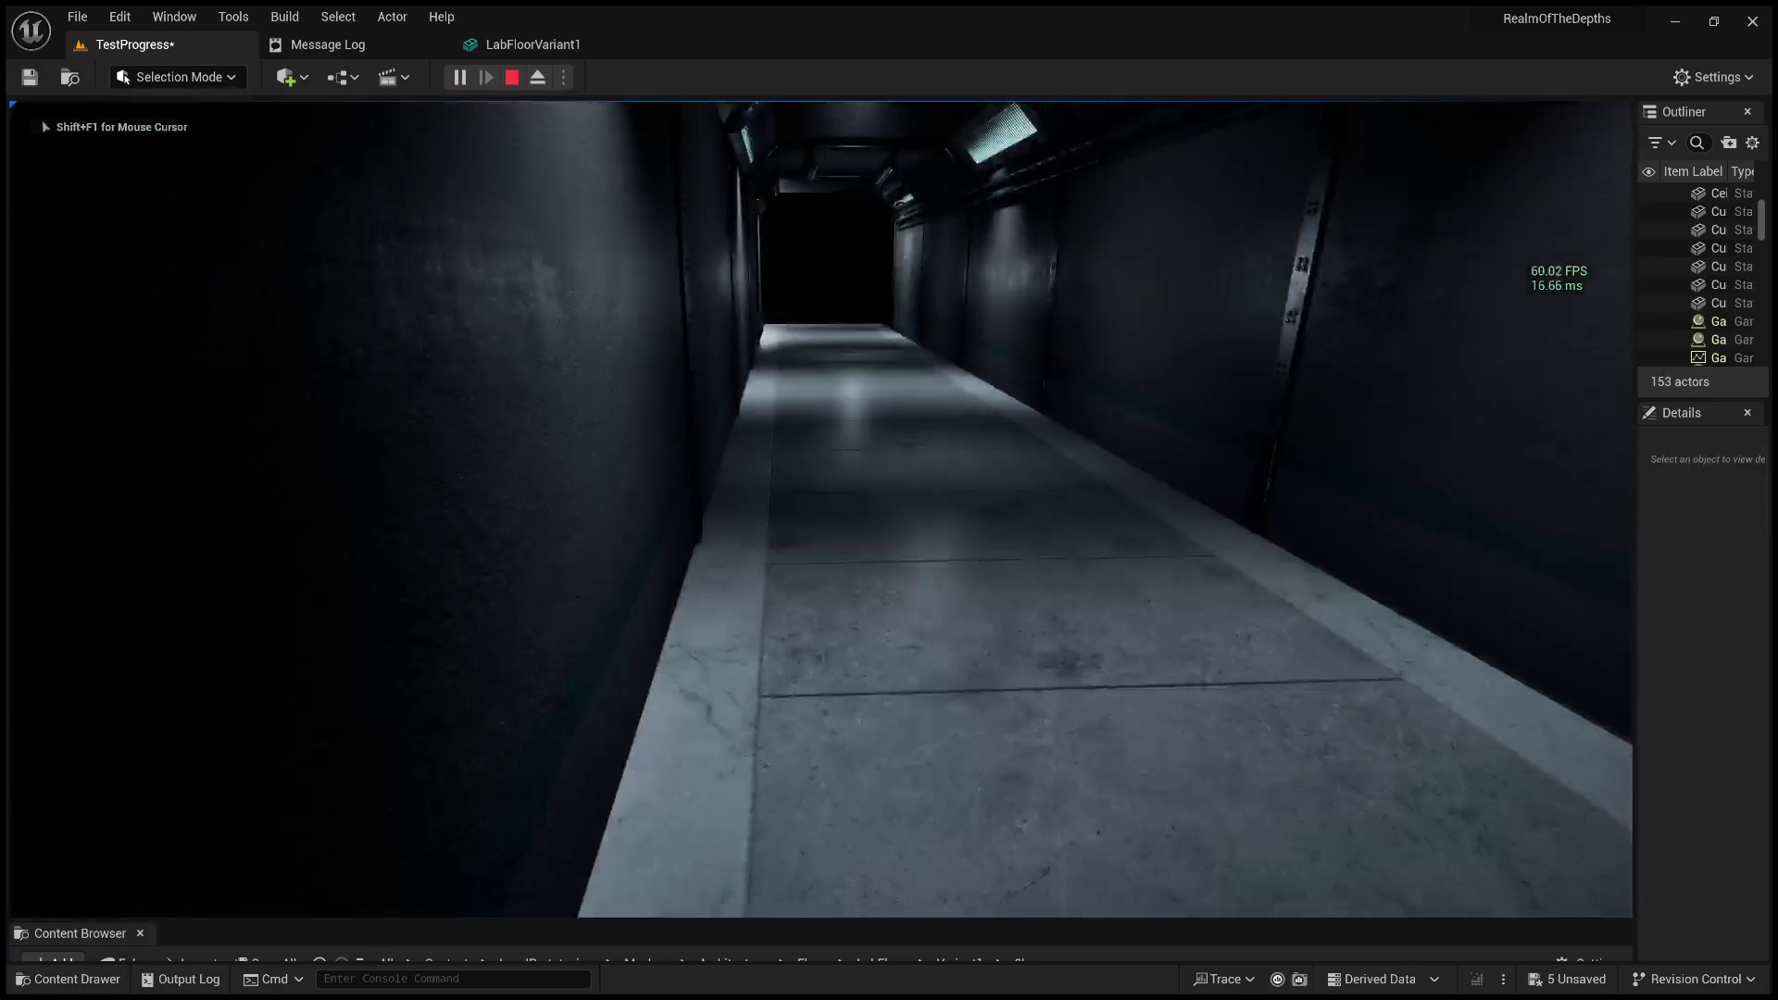
pyautogui.press('w')
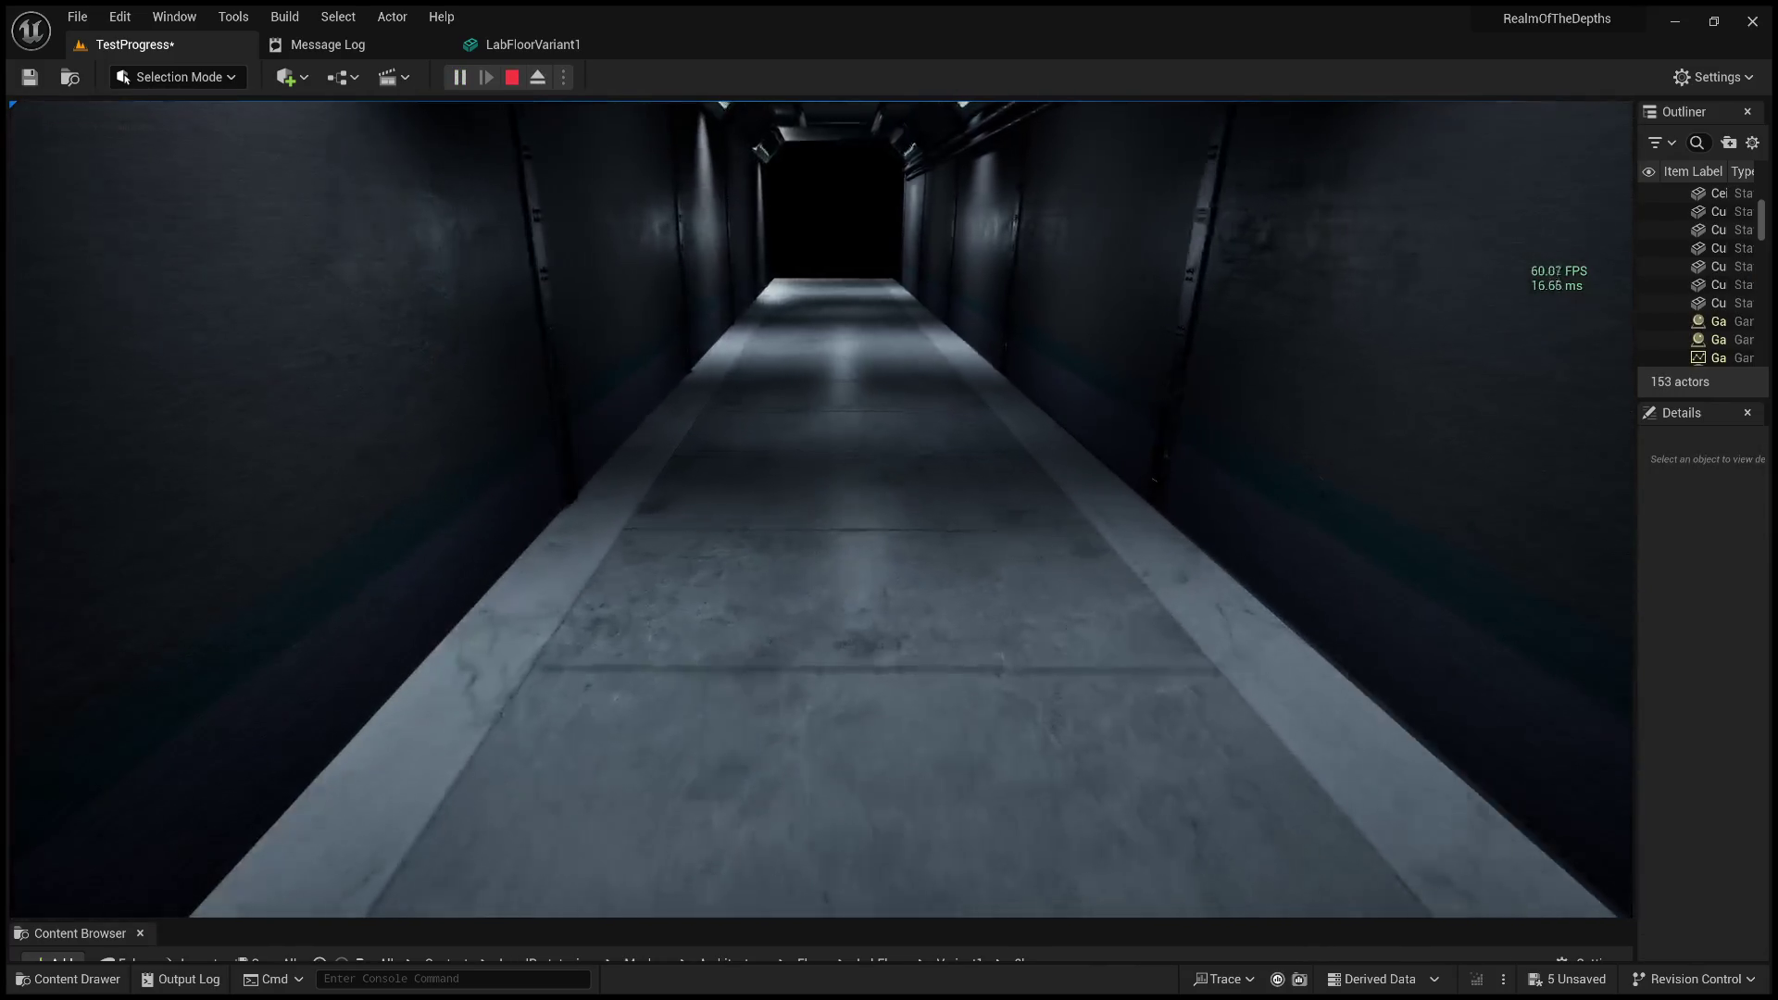
pyautogui.press('w')
pyautogui.moveTo(820, 509)
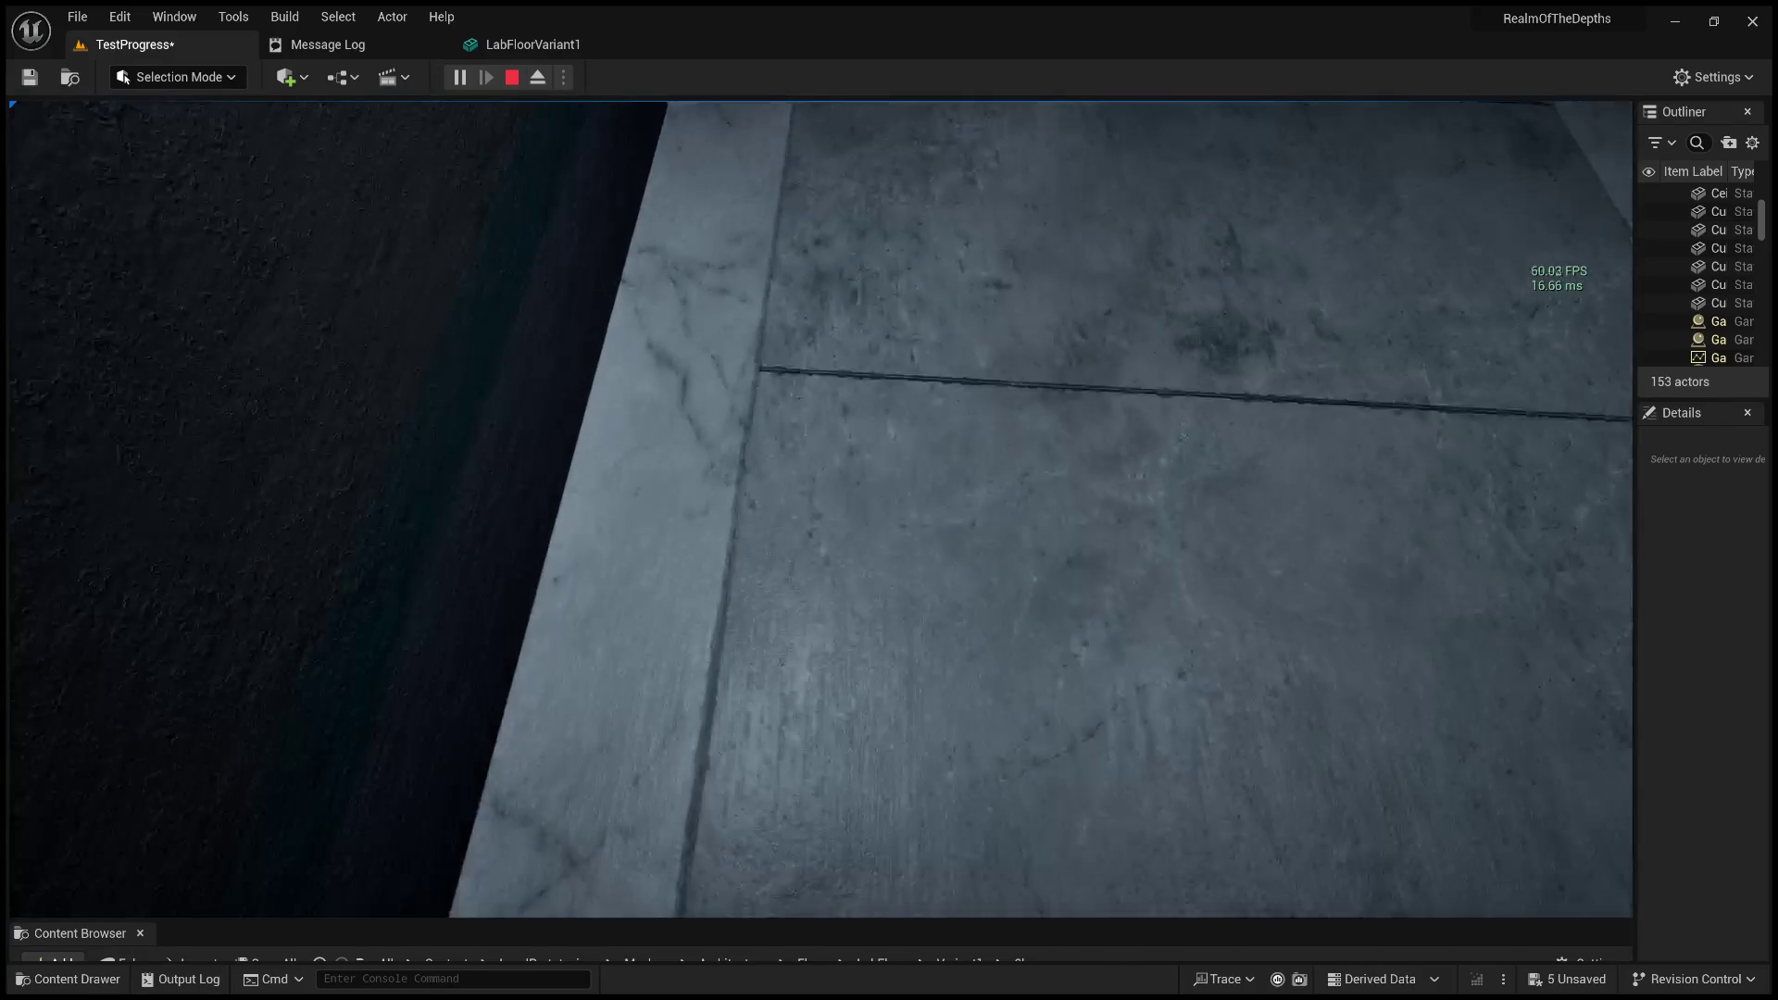
pyautogui.moveTo(888, 509)
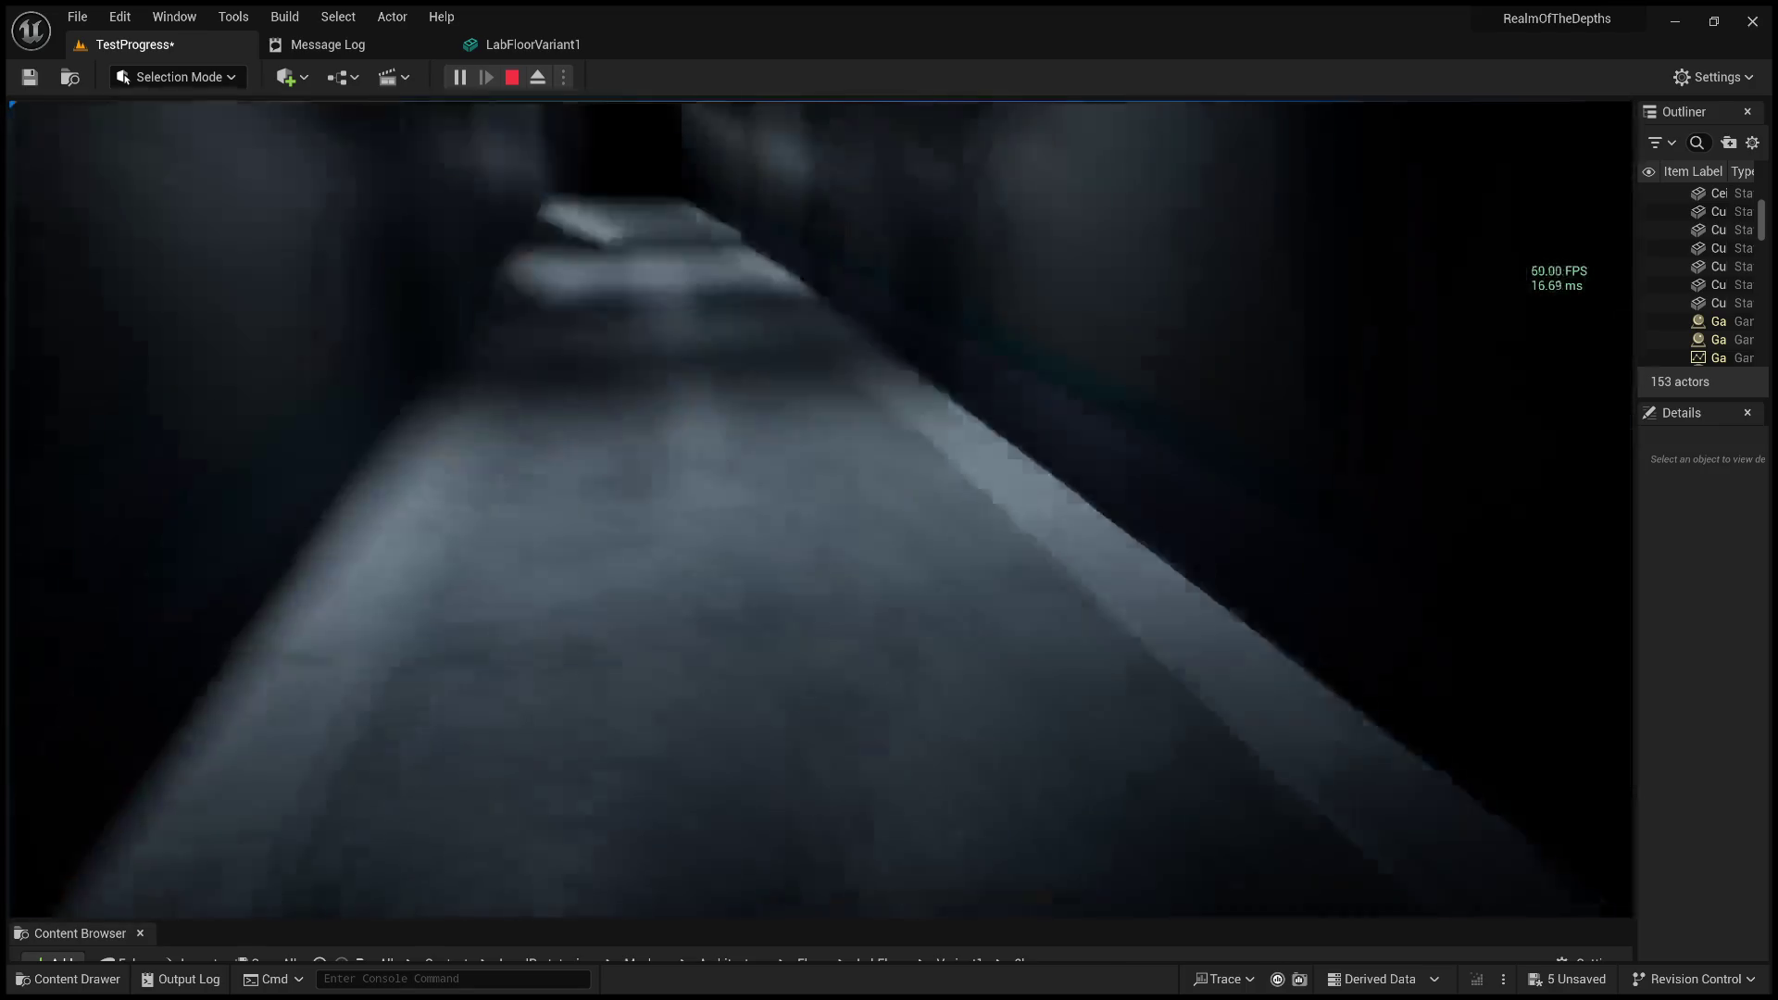
pyautogui.press('Escape')
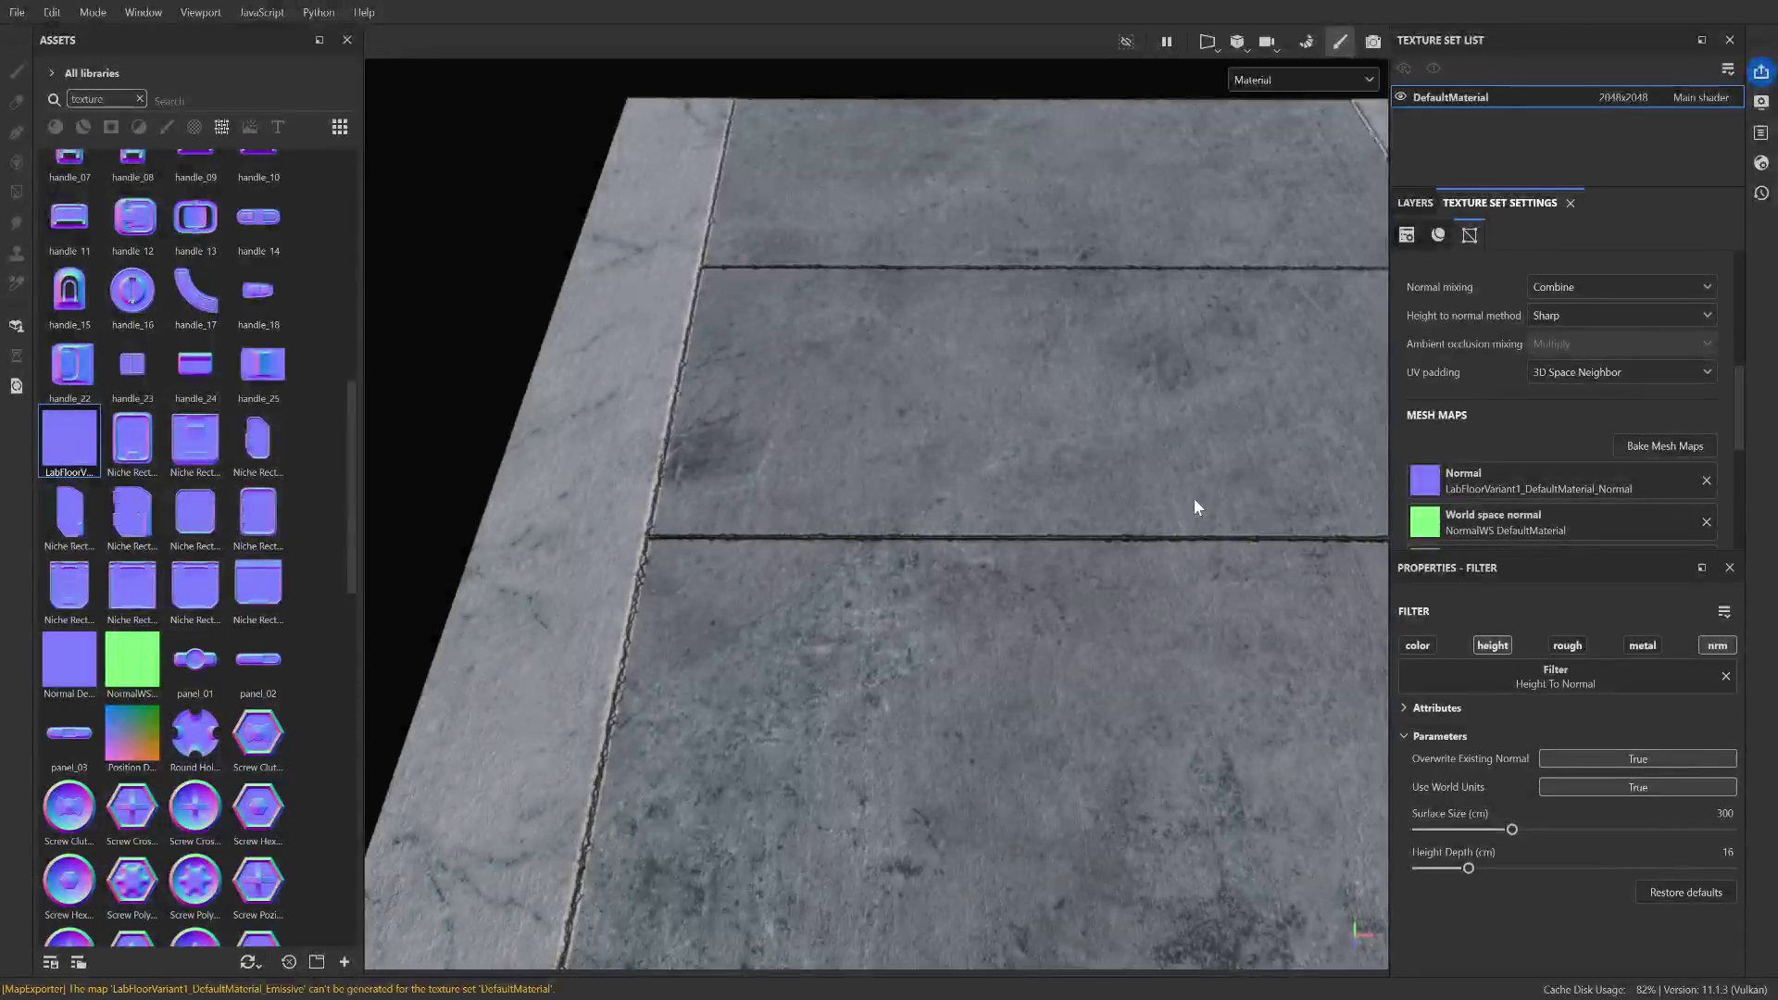
# Select Fill layer 3 in the layer stack and frame the floor at a closer angle.
pyautogui.click(1415, 202)
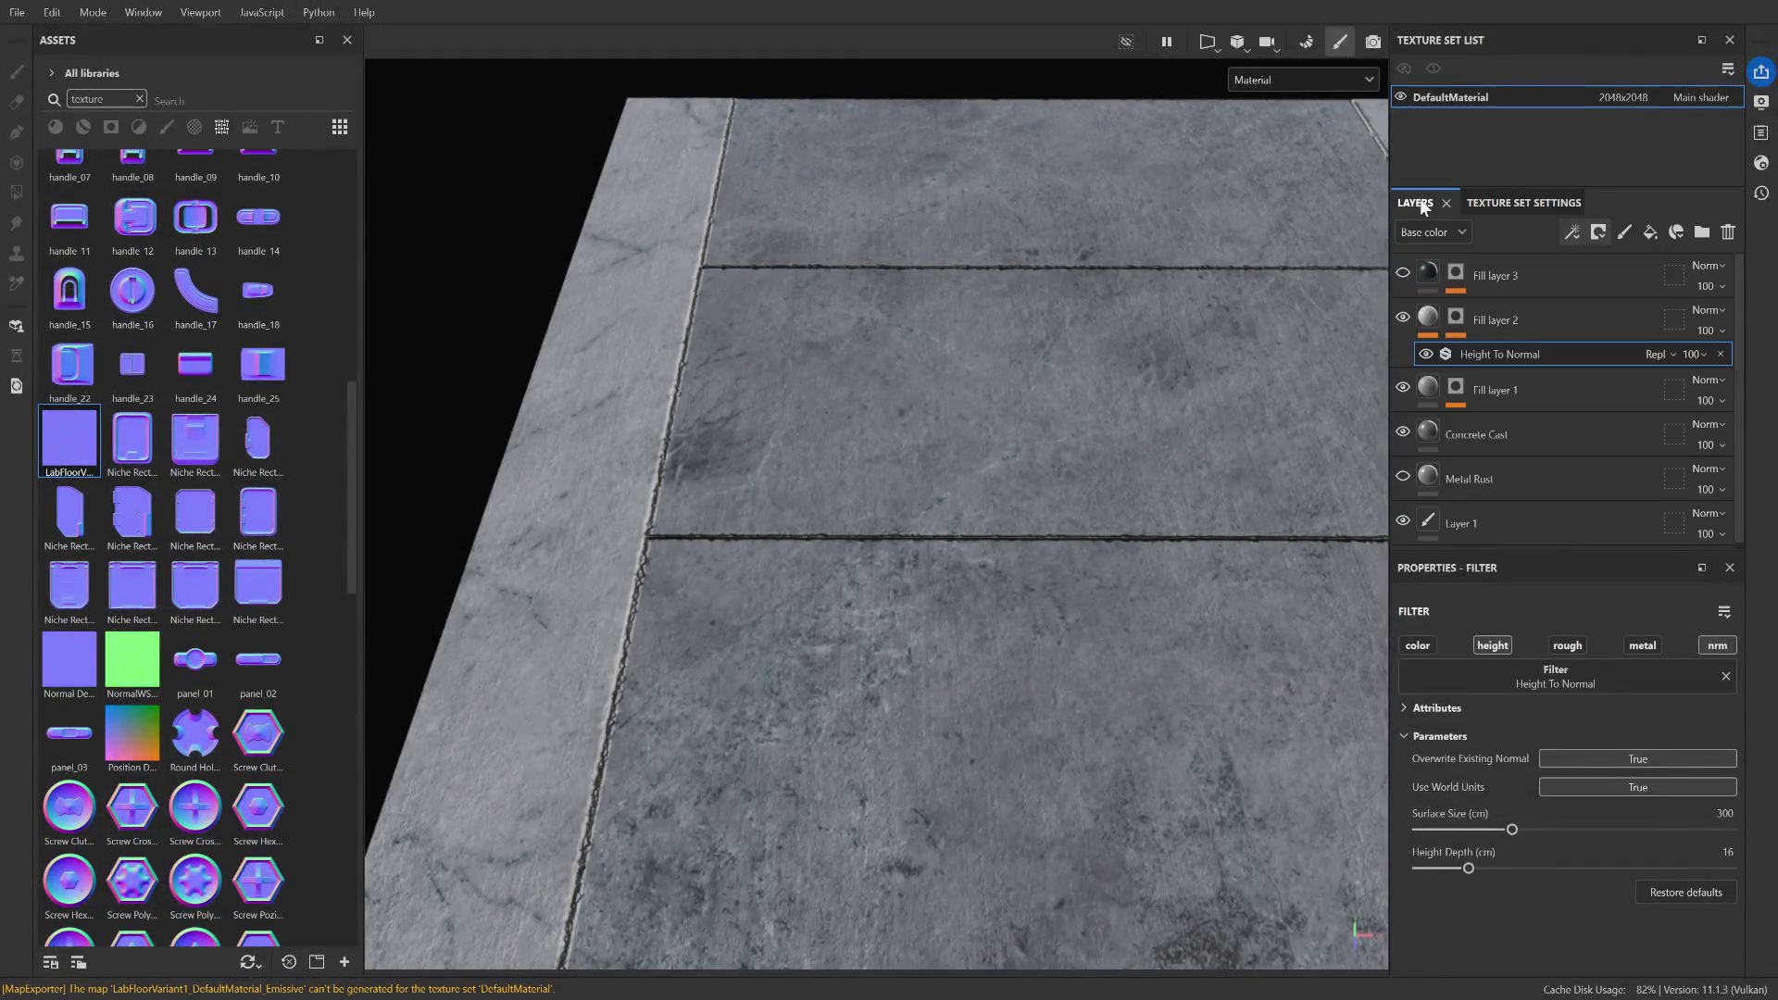
pyautogui.click(1487, 270)
pyautogui.press('f')
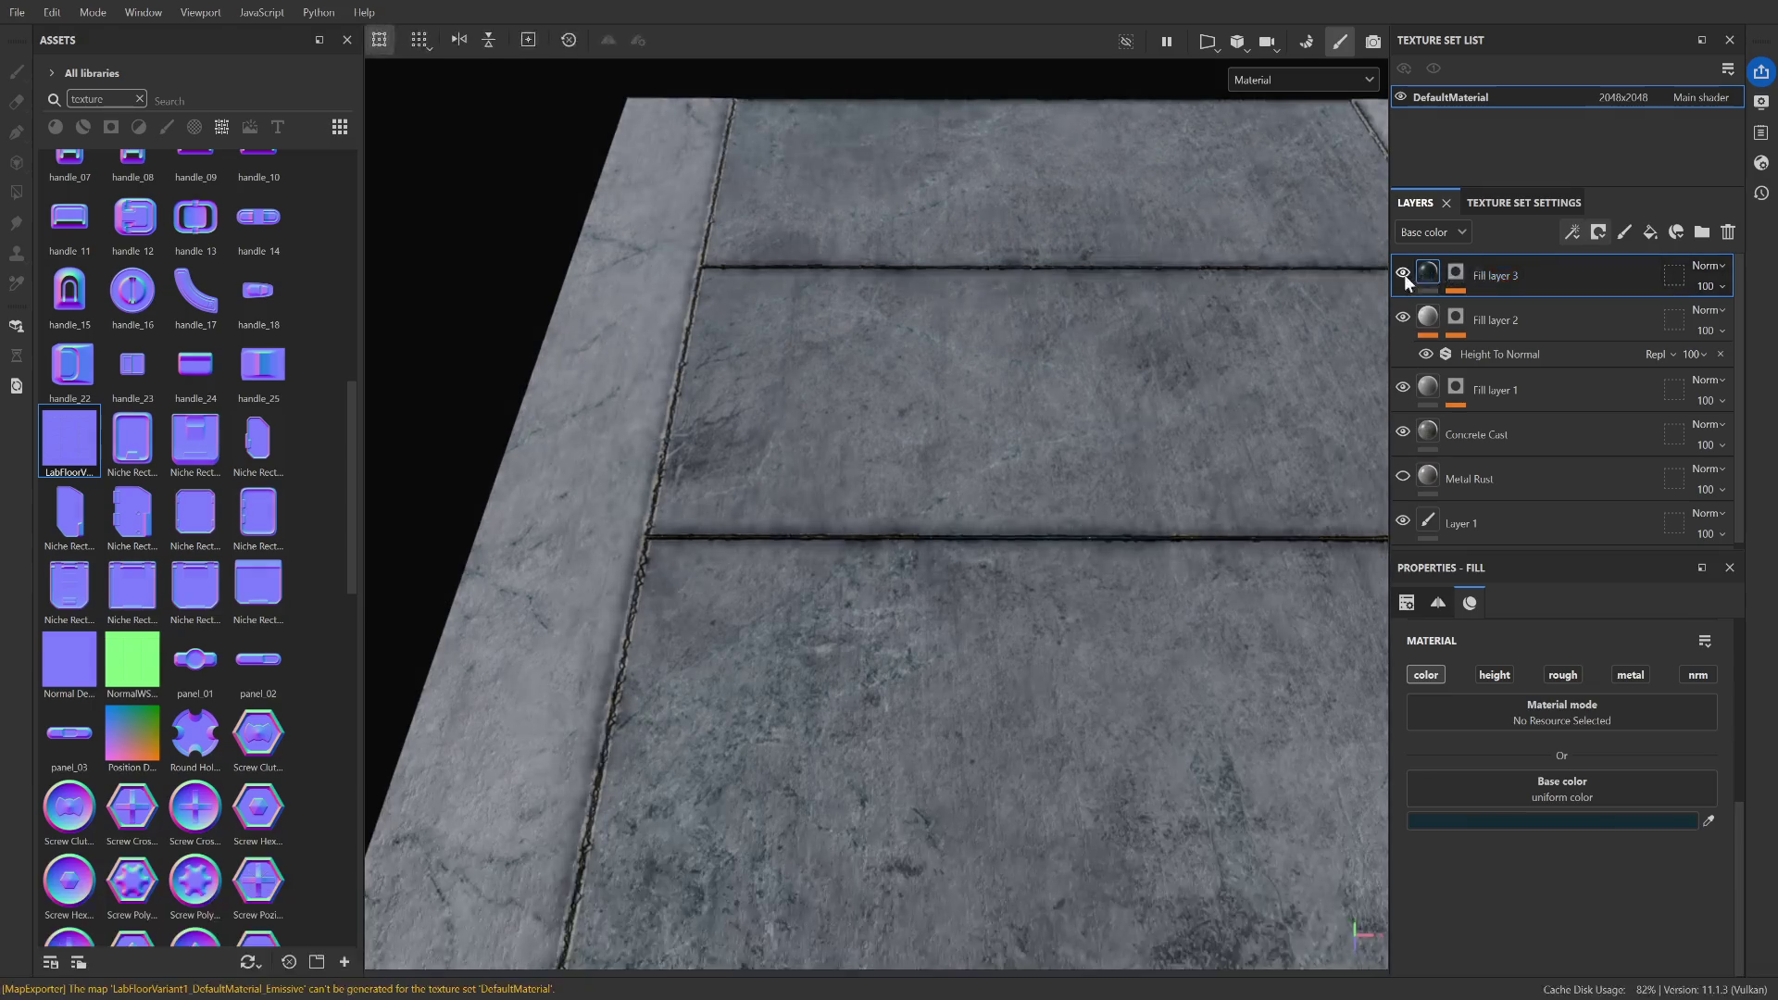
pyautogui.scroll(3, 844, 602)
pyautogui.moveTo(873, 654); pyautogui.dragTo(964, 655)
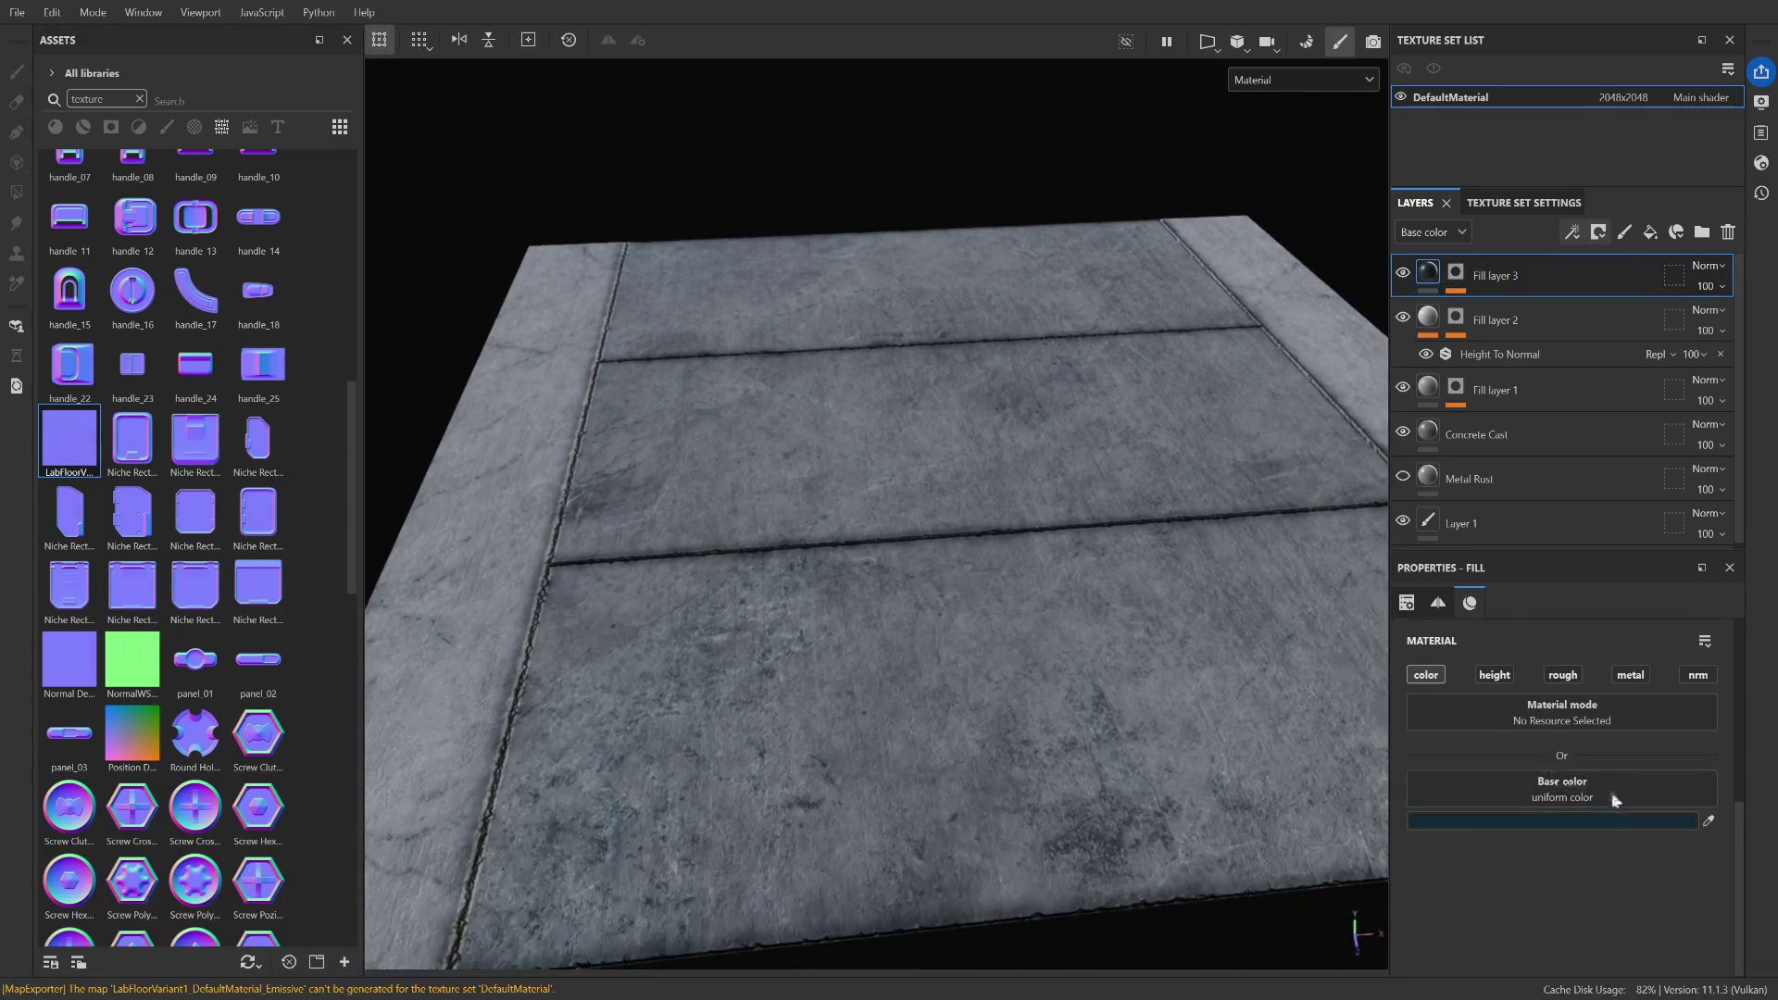
# Change Fill layer 3's base colour from dark teal to a bluish grey.
pyautogui.click(1574, 820)
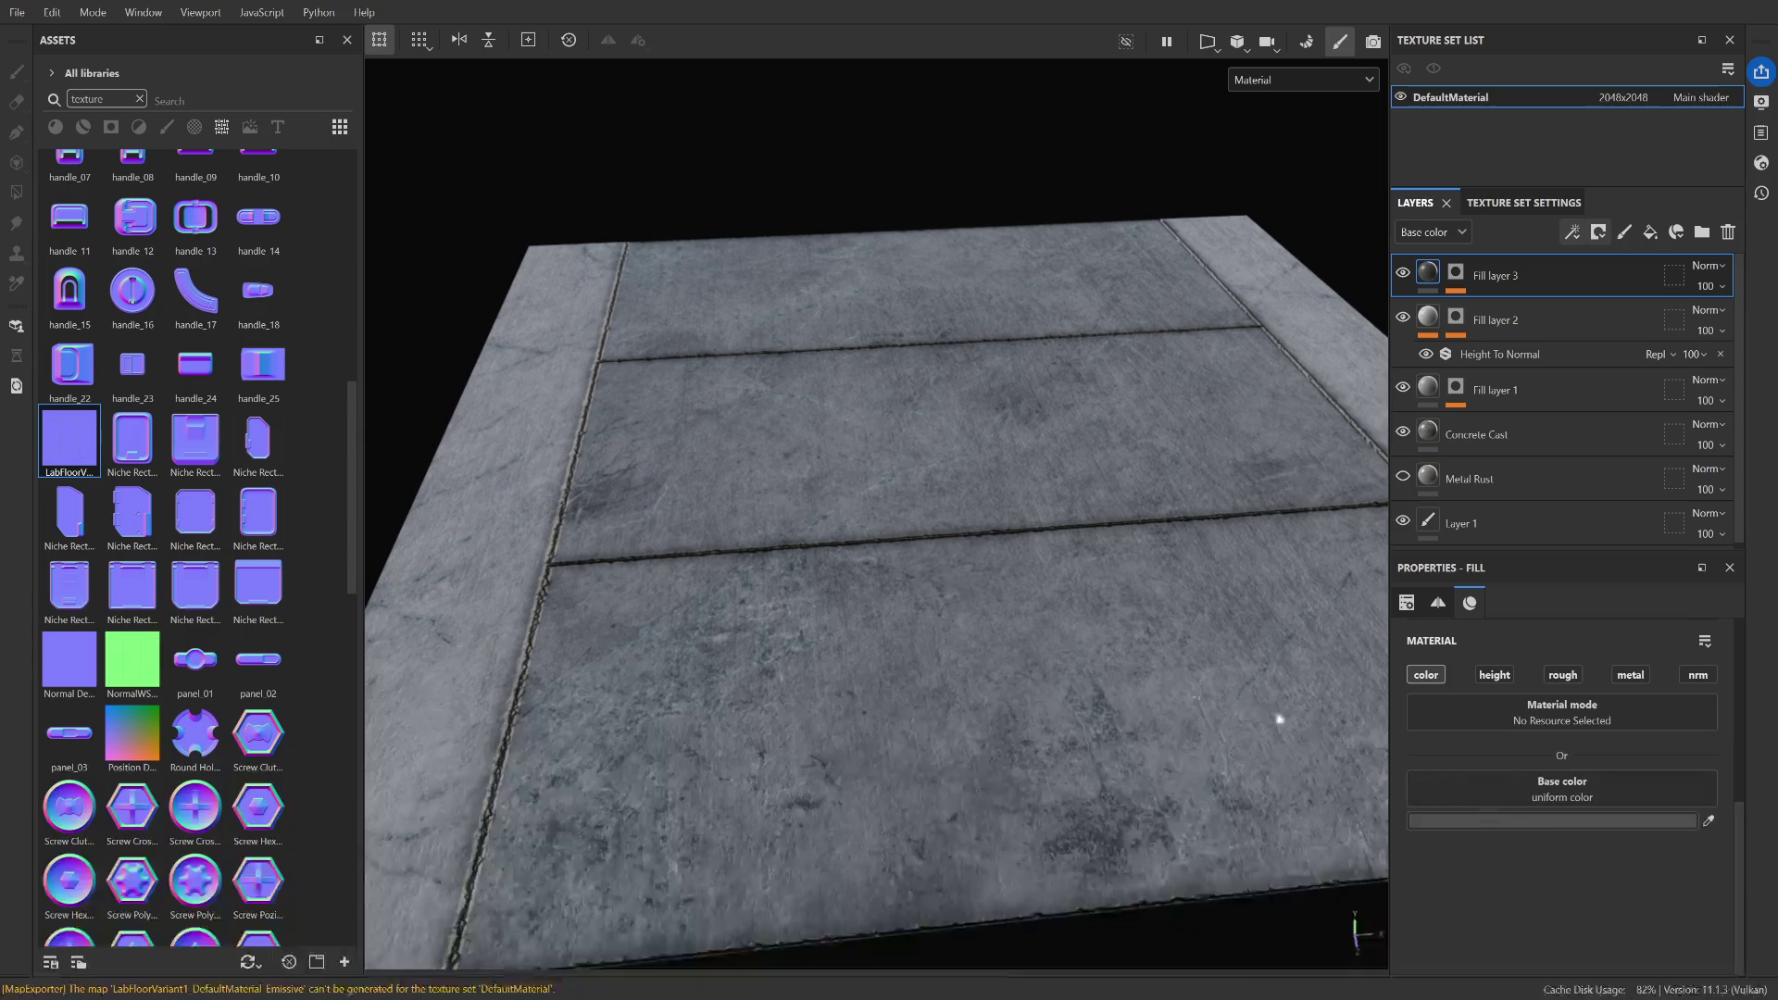
pyautogui.scroll(-3, 948, 603)
pyautogui.scroll(3, 937, 631)
pyautogui.scroll(-2, 937, 632)
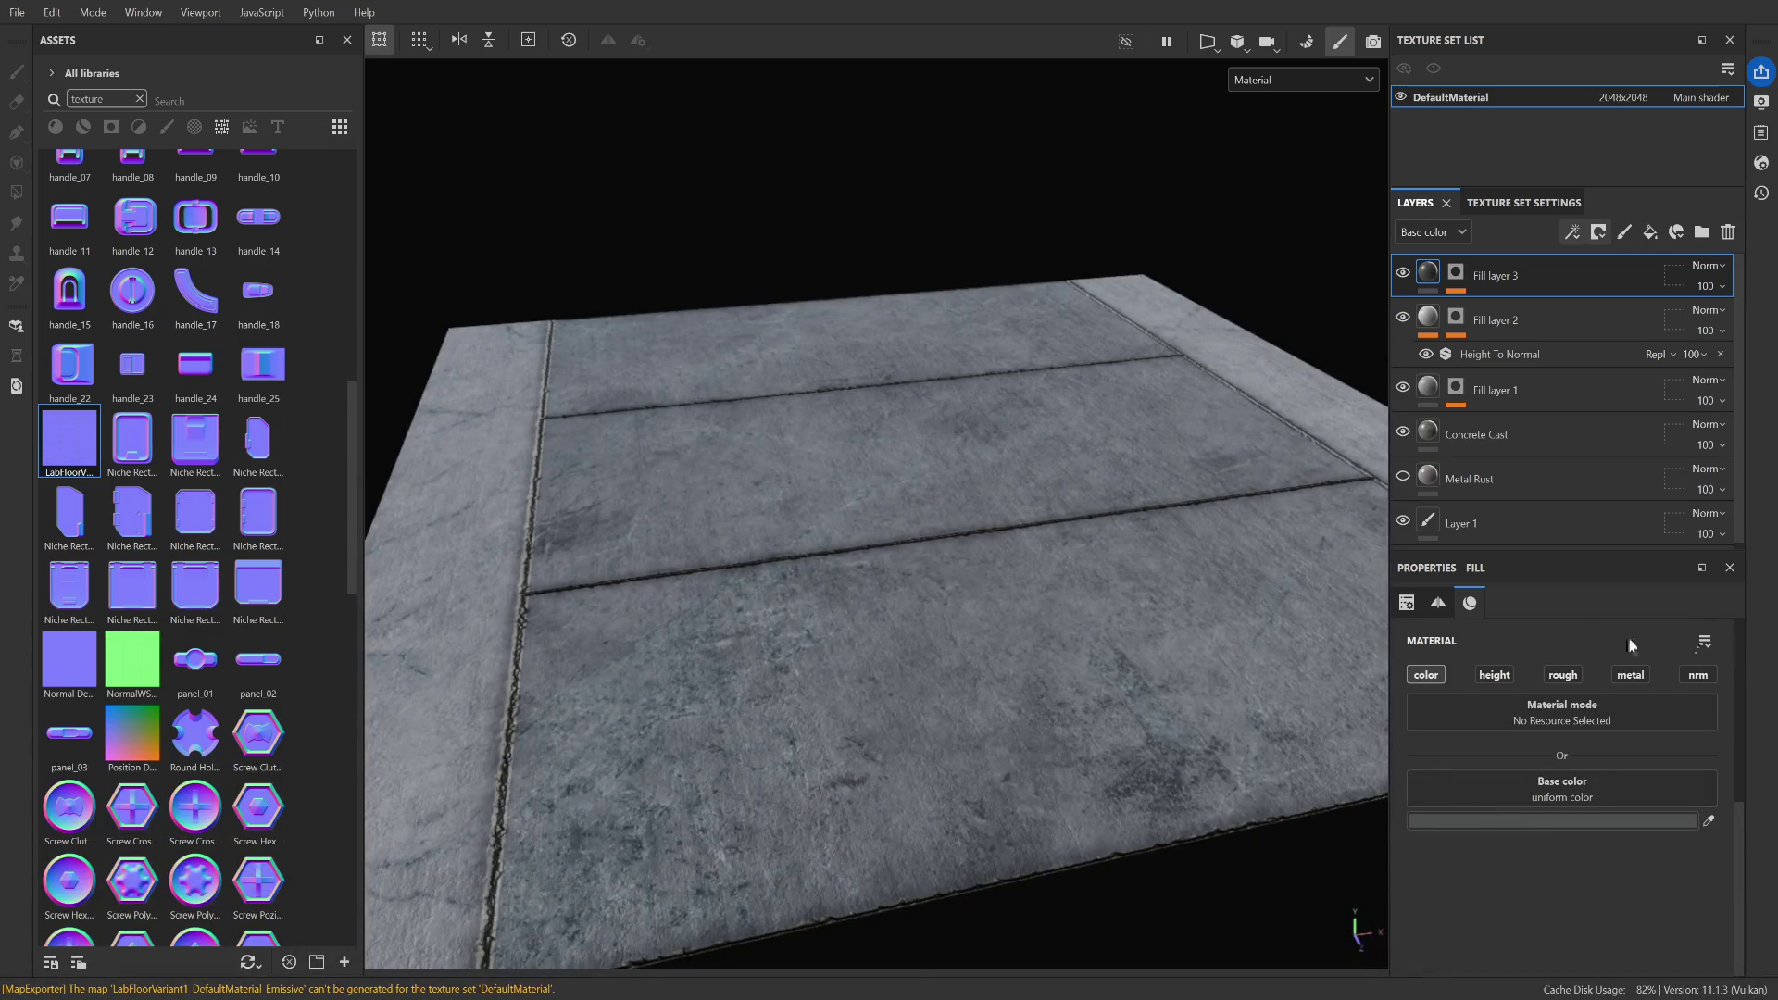
pyautogui.scroll(-2, 1075, 517)
pyautogui.scroll(3, 876, 492)
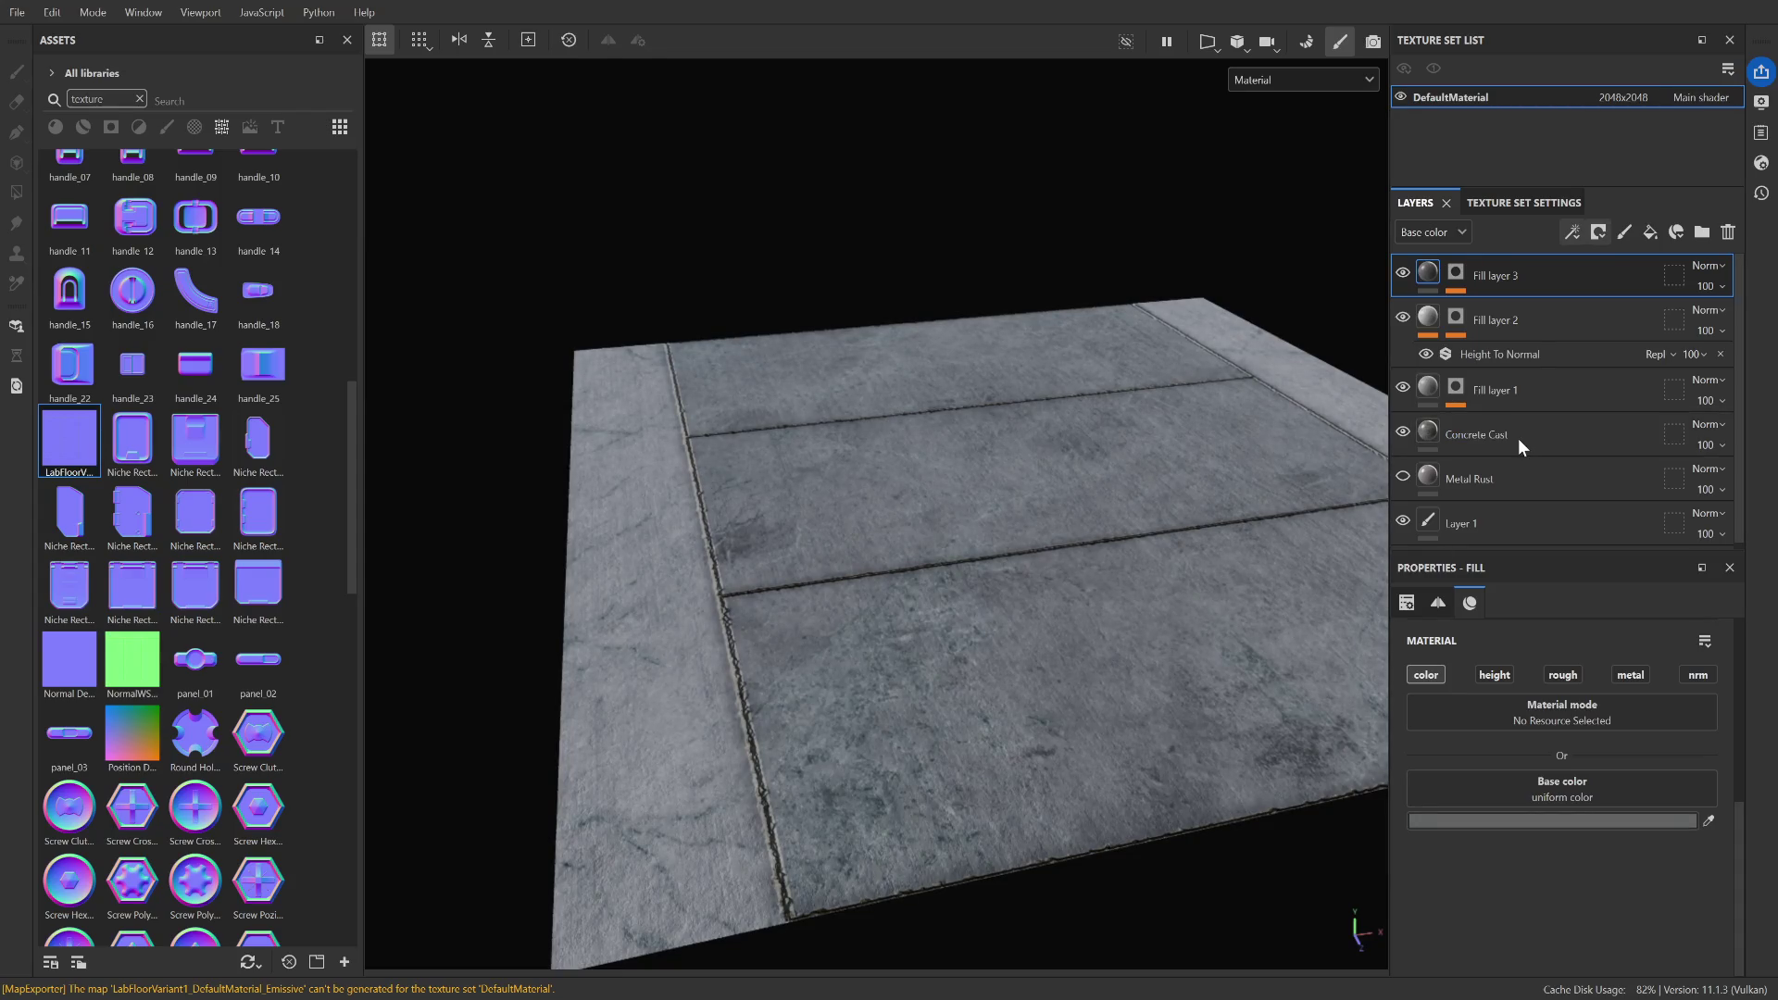
pyautogui.moveTo(1147, 492)
pyautogui.mouseDown()
pyautogui.moveTo(953, 564)
pyautogui.moveTo(1167, 648)
pyautogui.mouseUp()
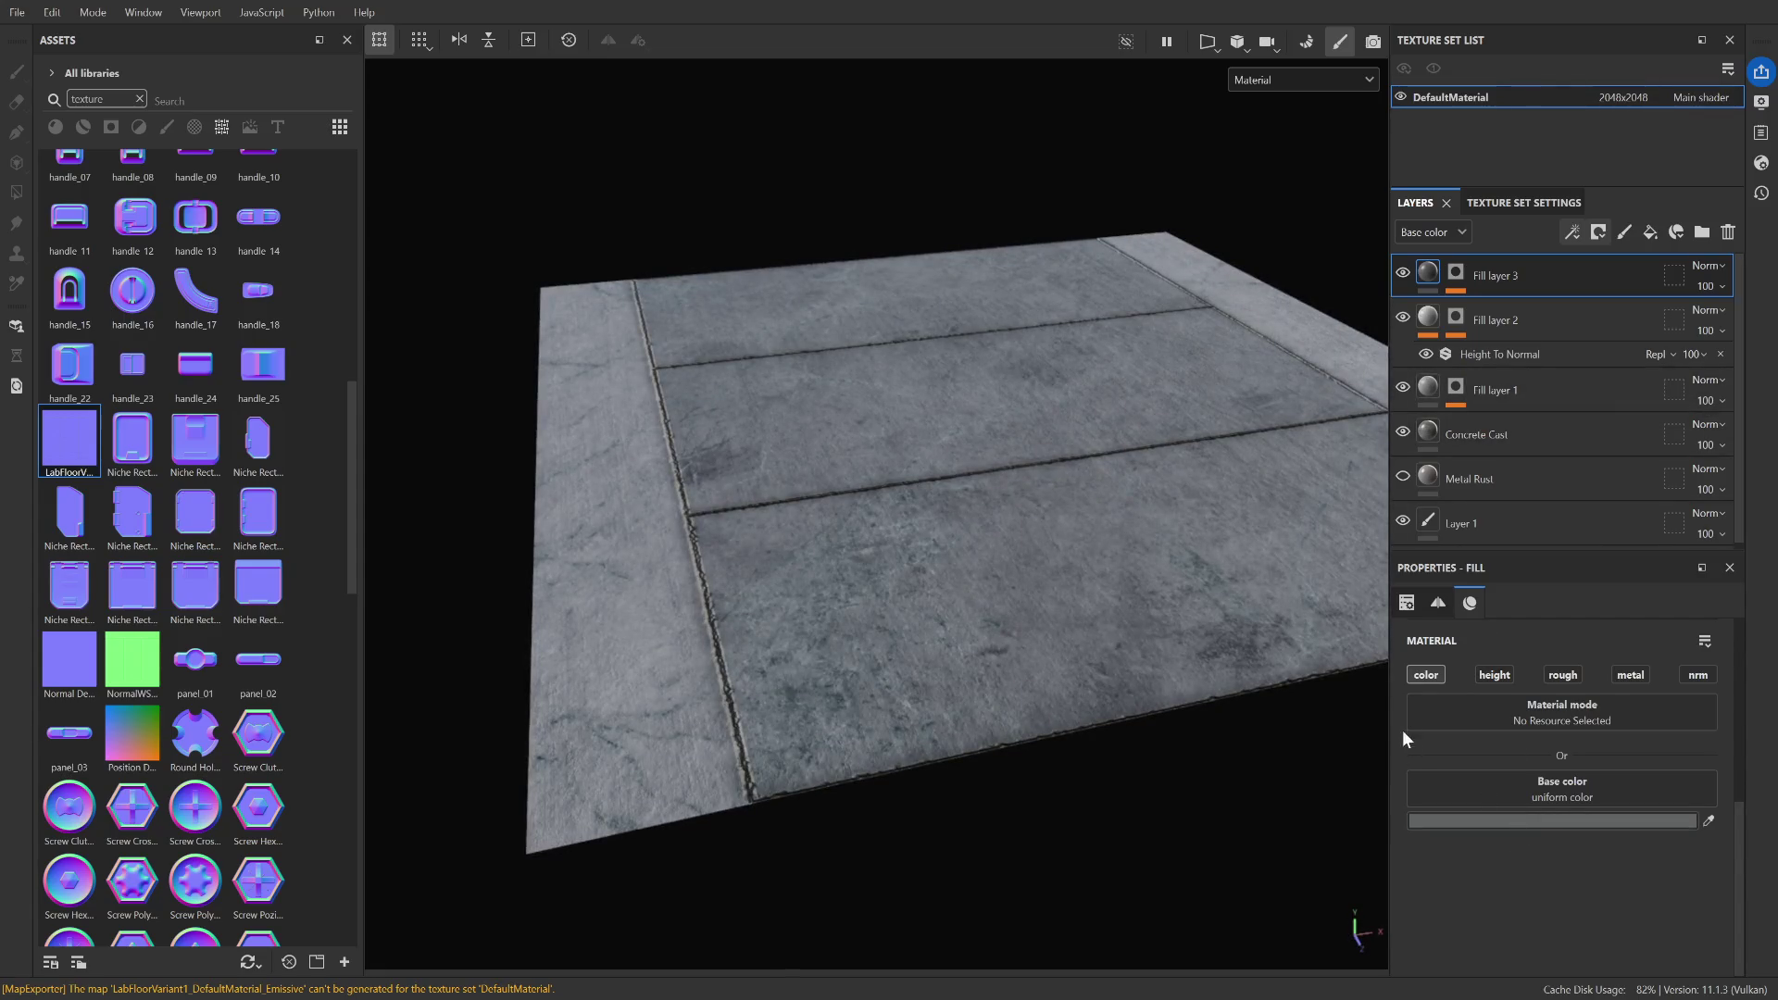
pyautogui.click(1308, 628)
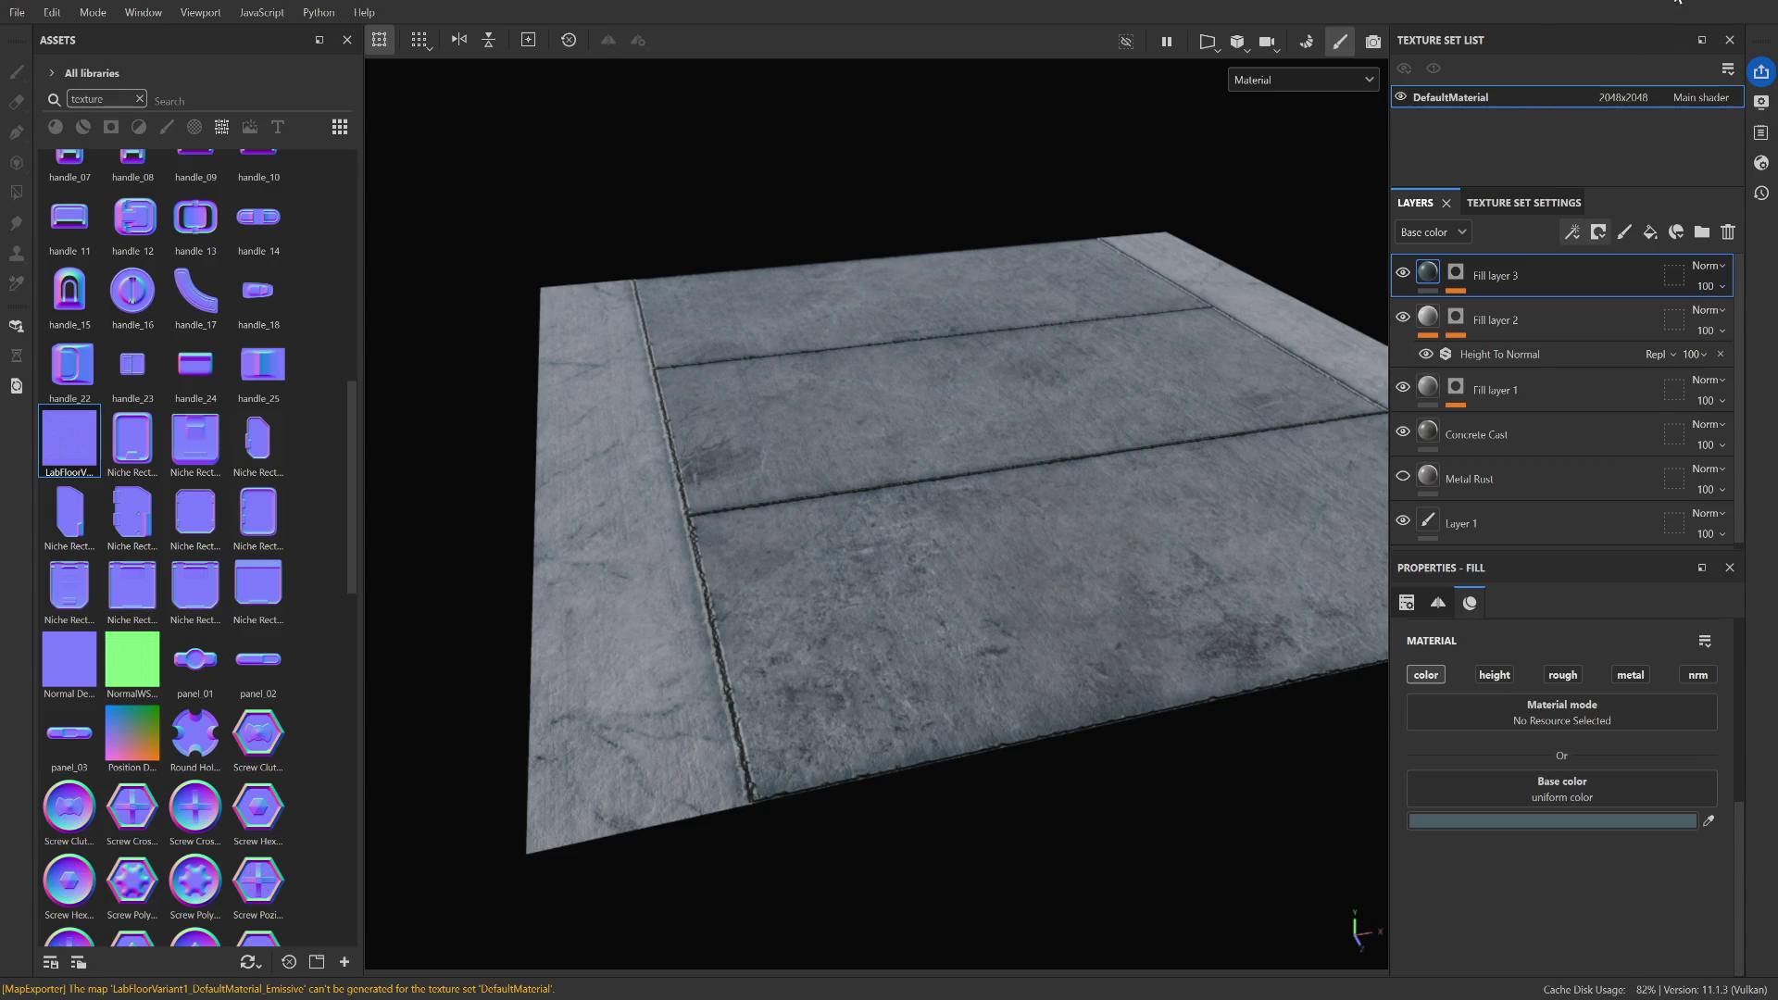
pyautogui.hotkey('alt', 'Tab')
pyautogui.moveTo(1331, 286); pyautogui.dragTo(1329, 853)
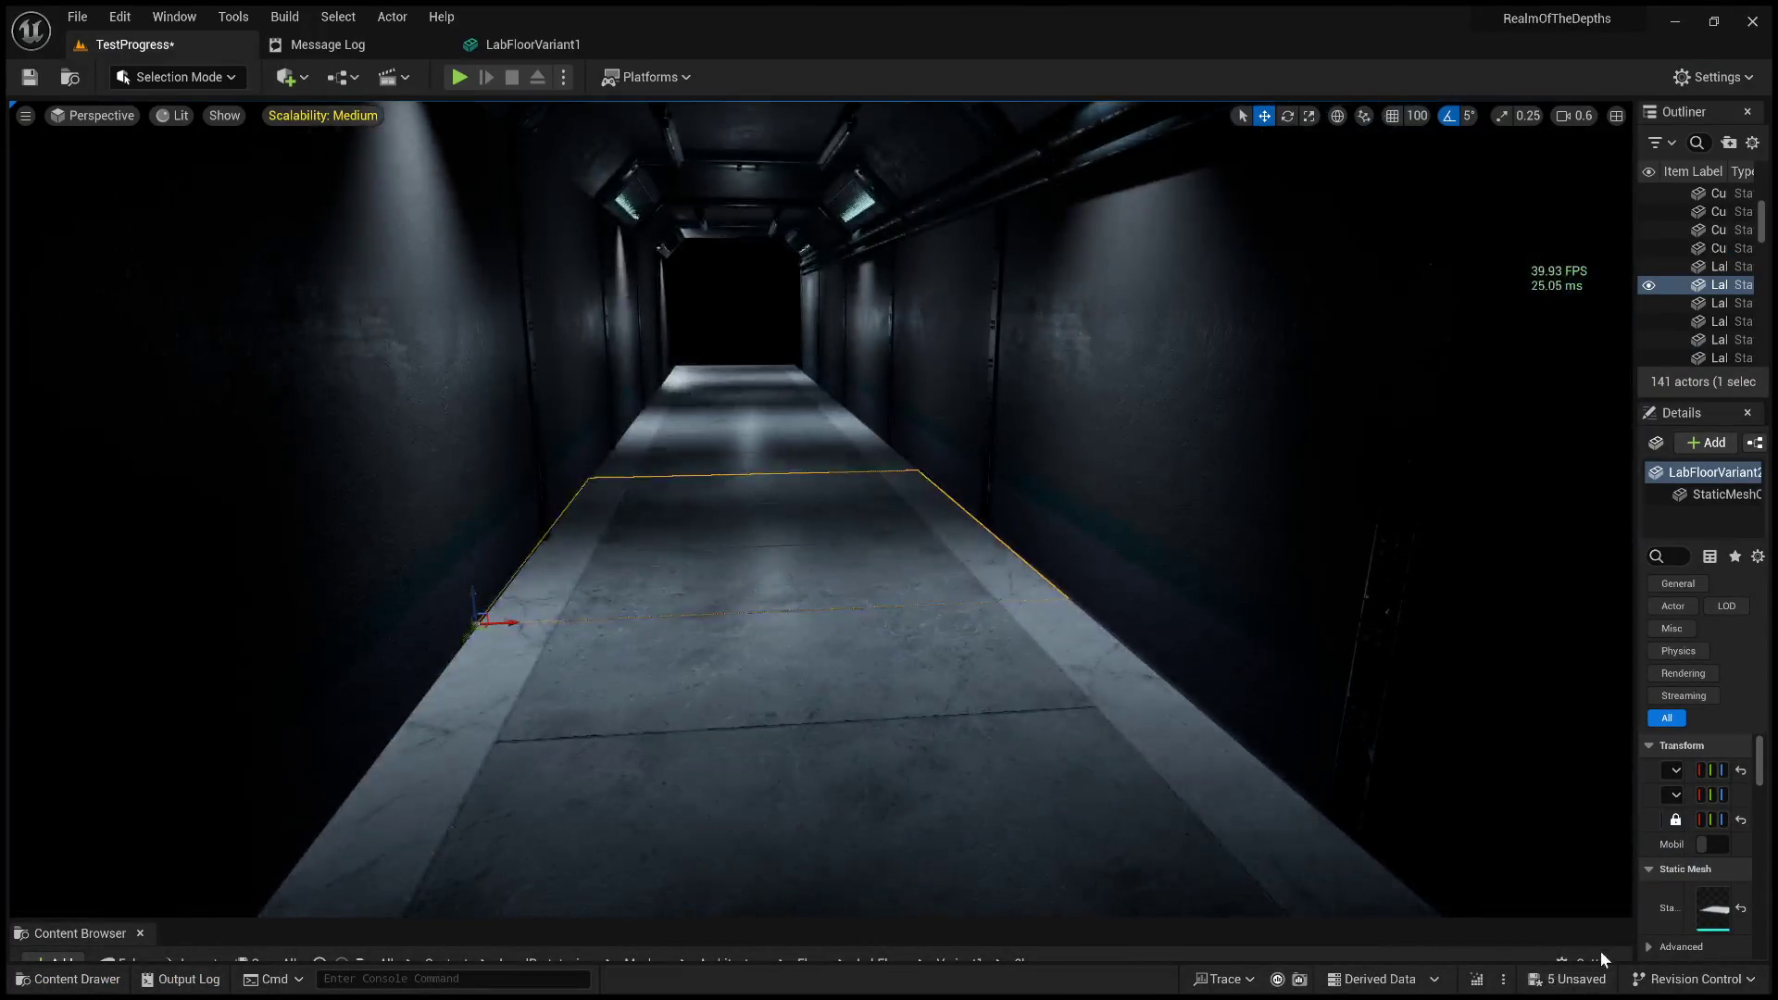
pyautogui.click(763, 258)
pyautogui.moveTo(785, 291); pyautogui.dragTo(783, 232)
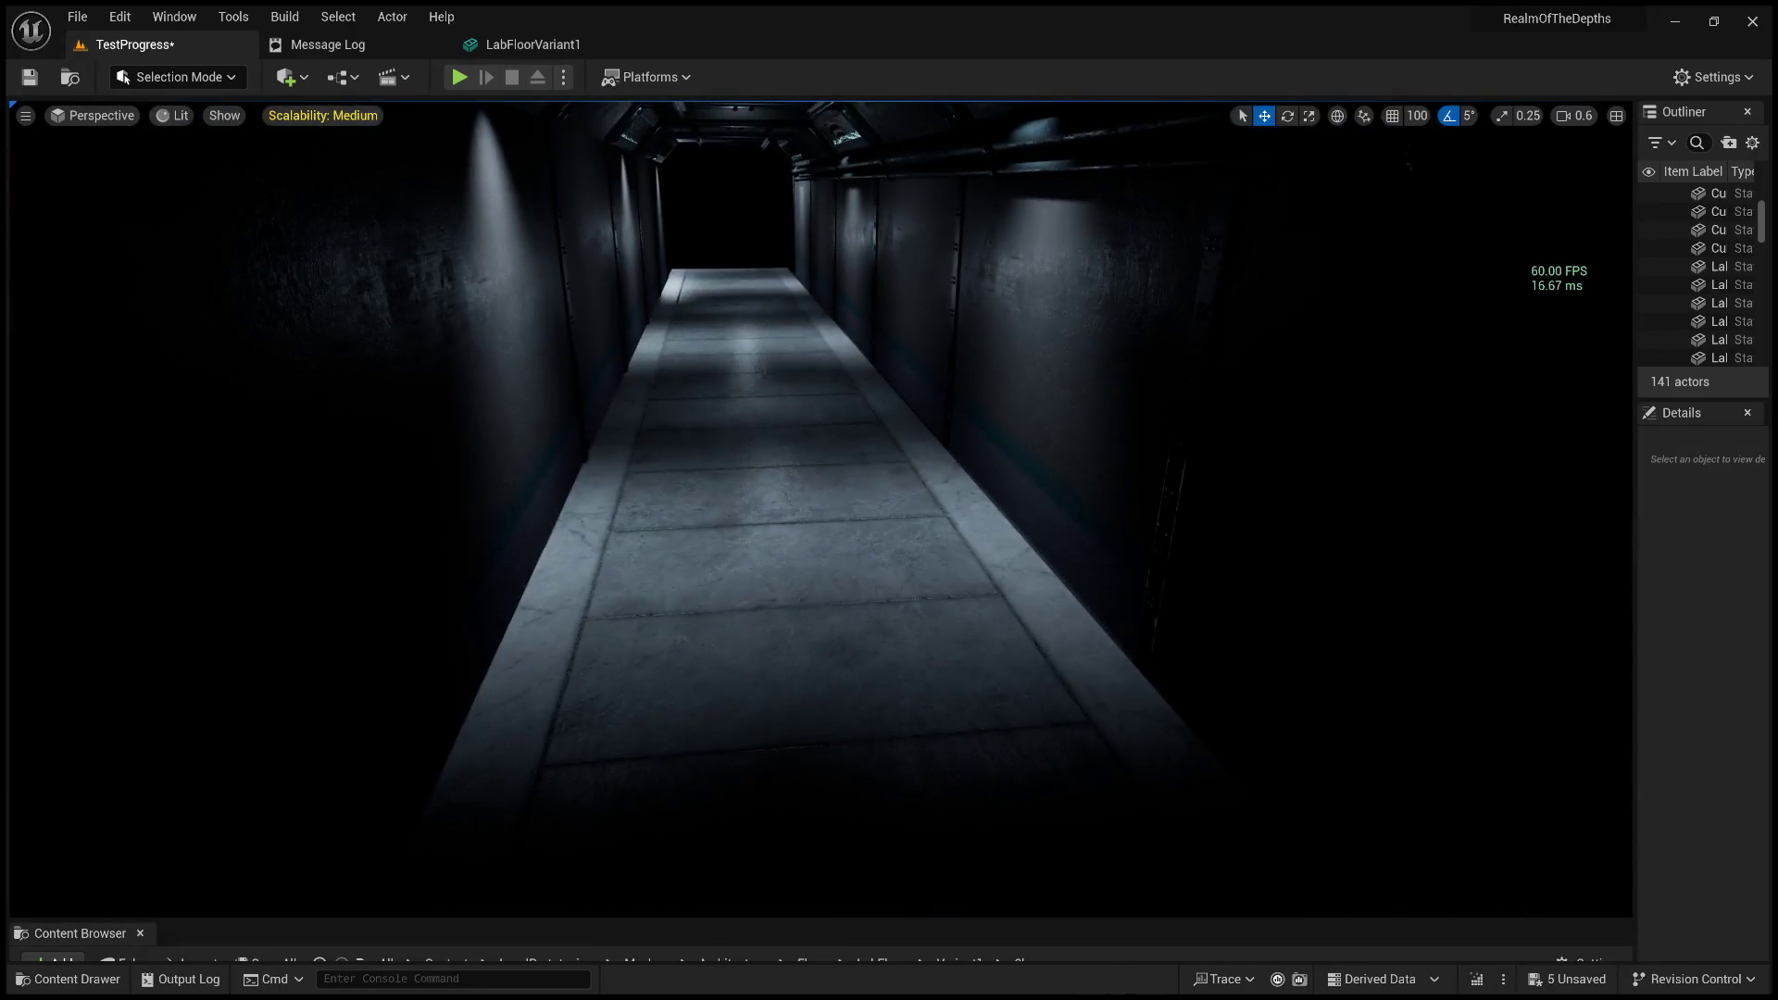
pyautogui.moveTo(806, 698); pyautogui.dragTo(806, 796)
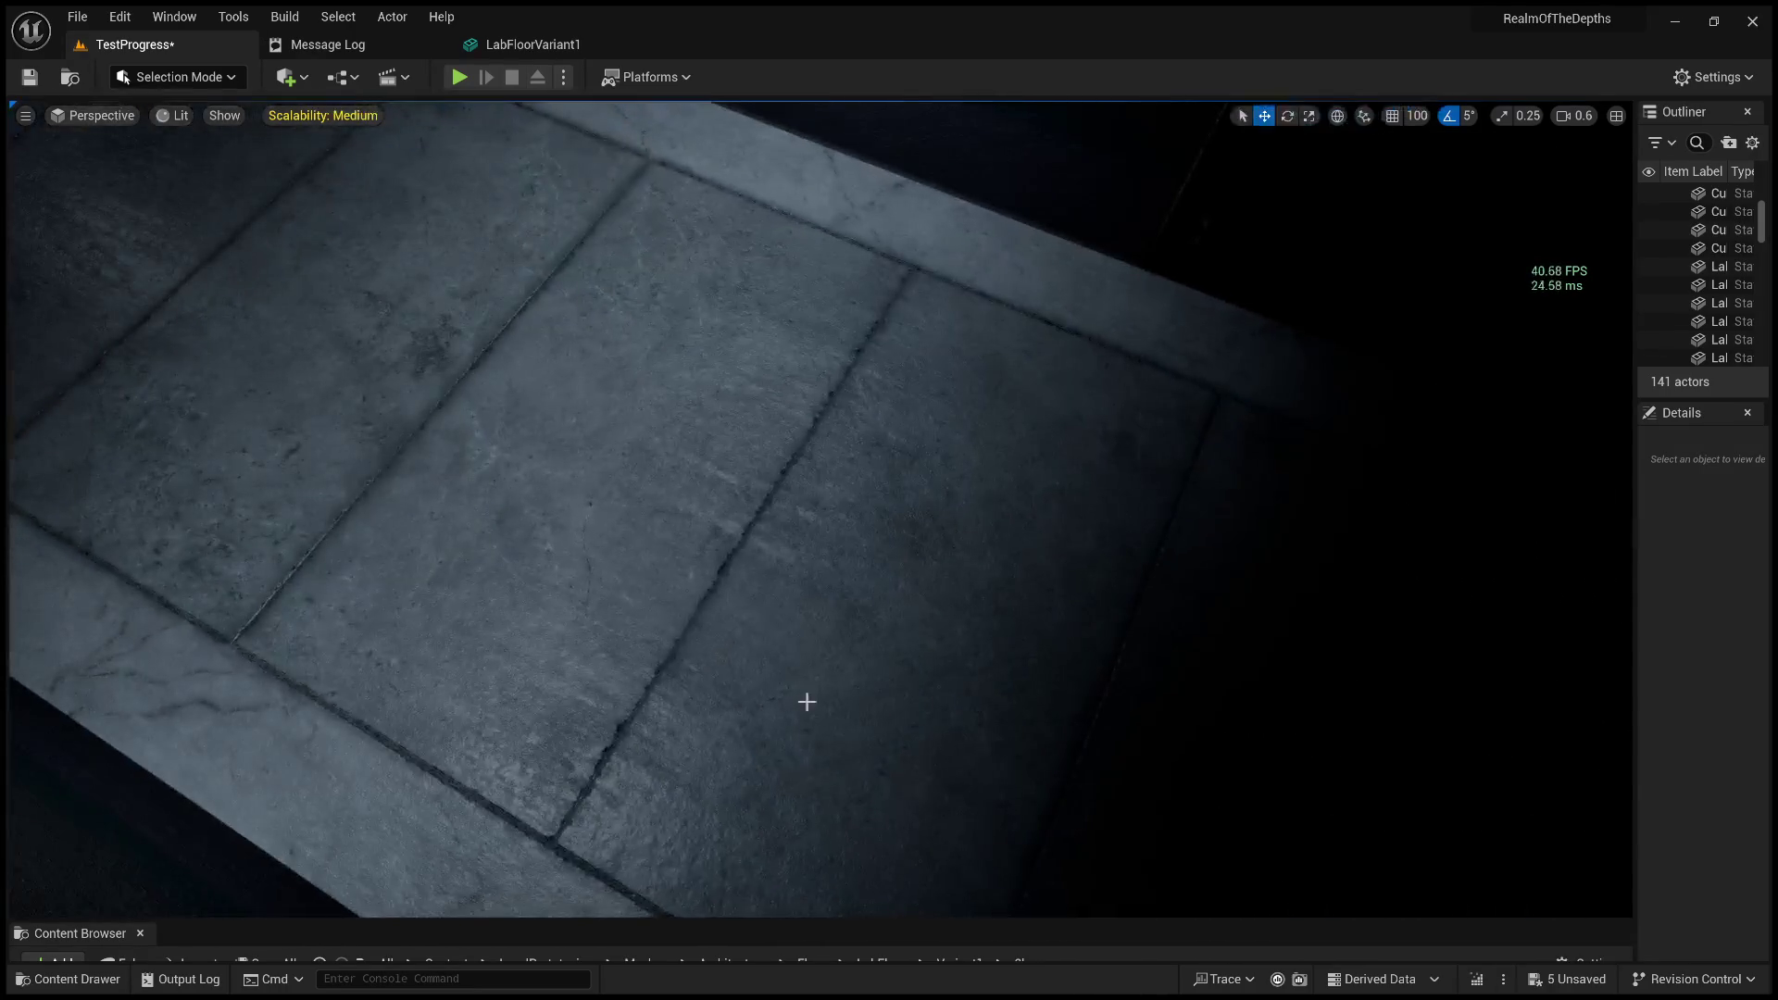
pyautogui.click(768, 665)
pyautogui.hotkey('alt', 'p')
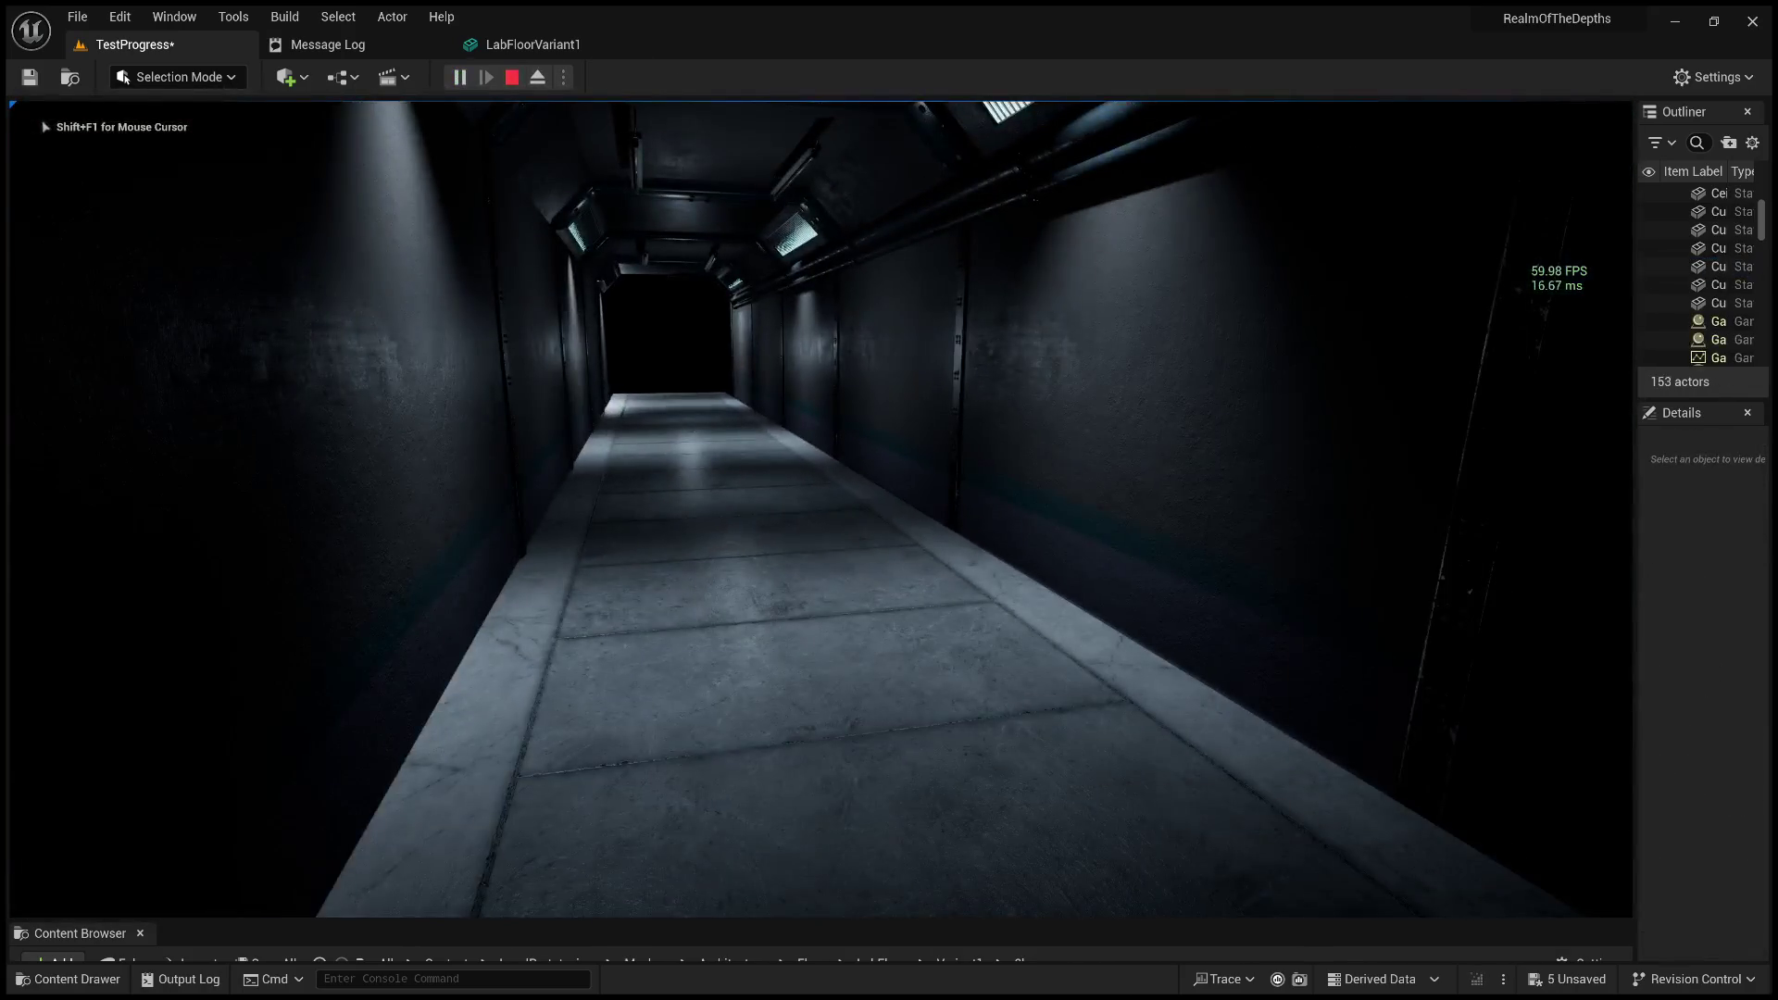
pyautogui.press('w')
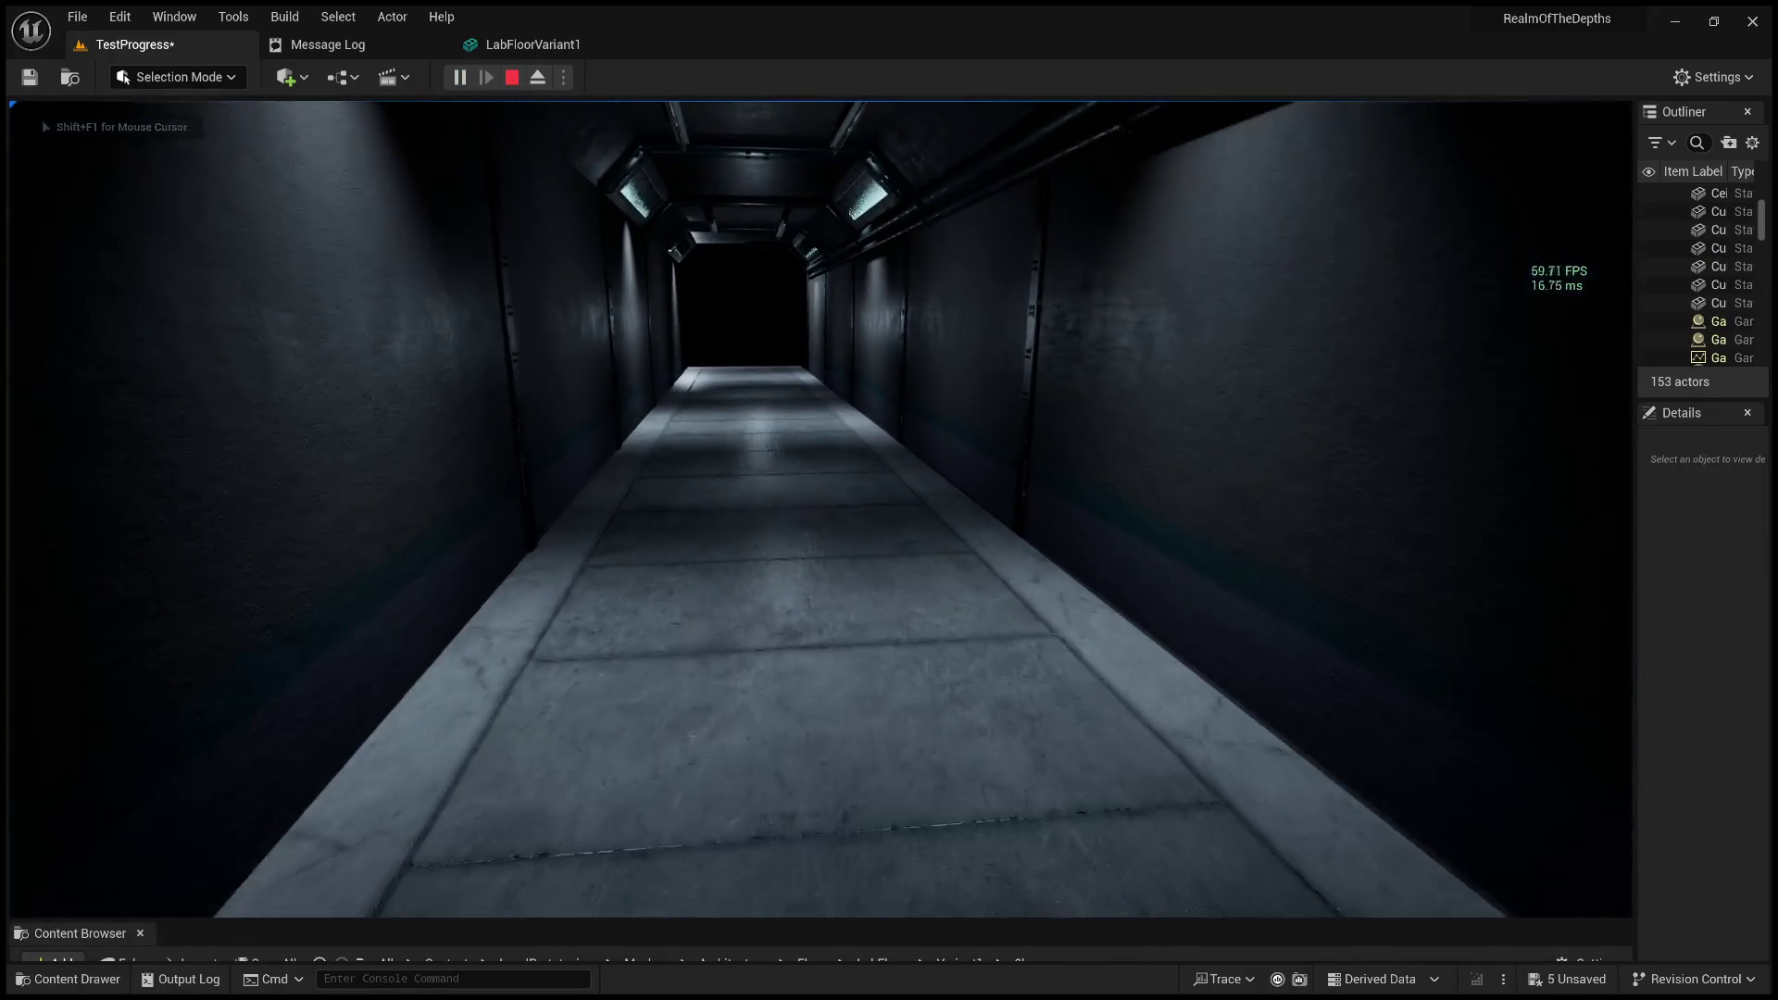
pyautogui.press('w')
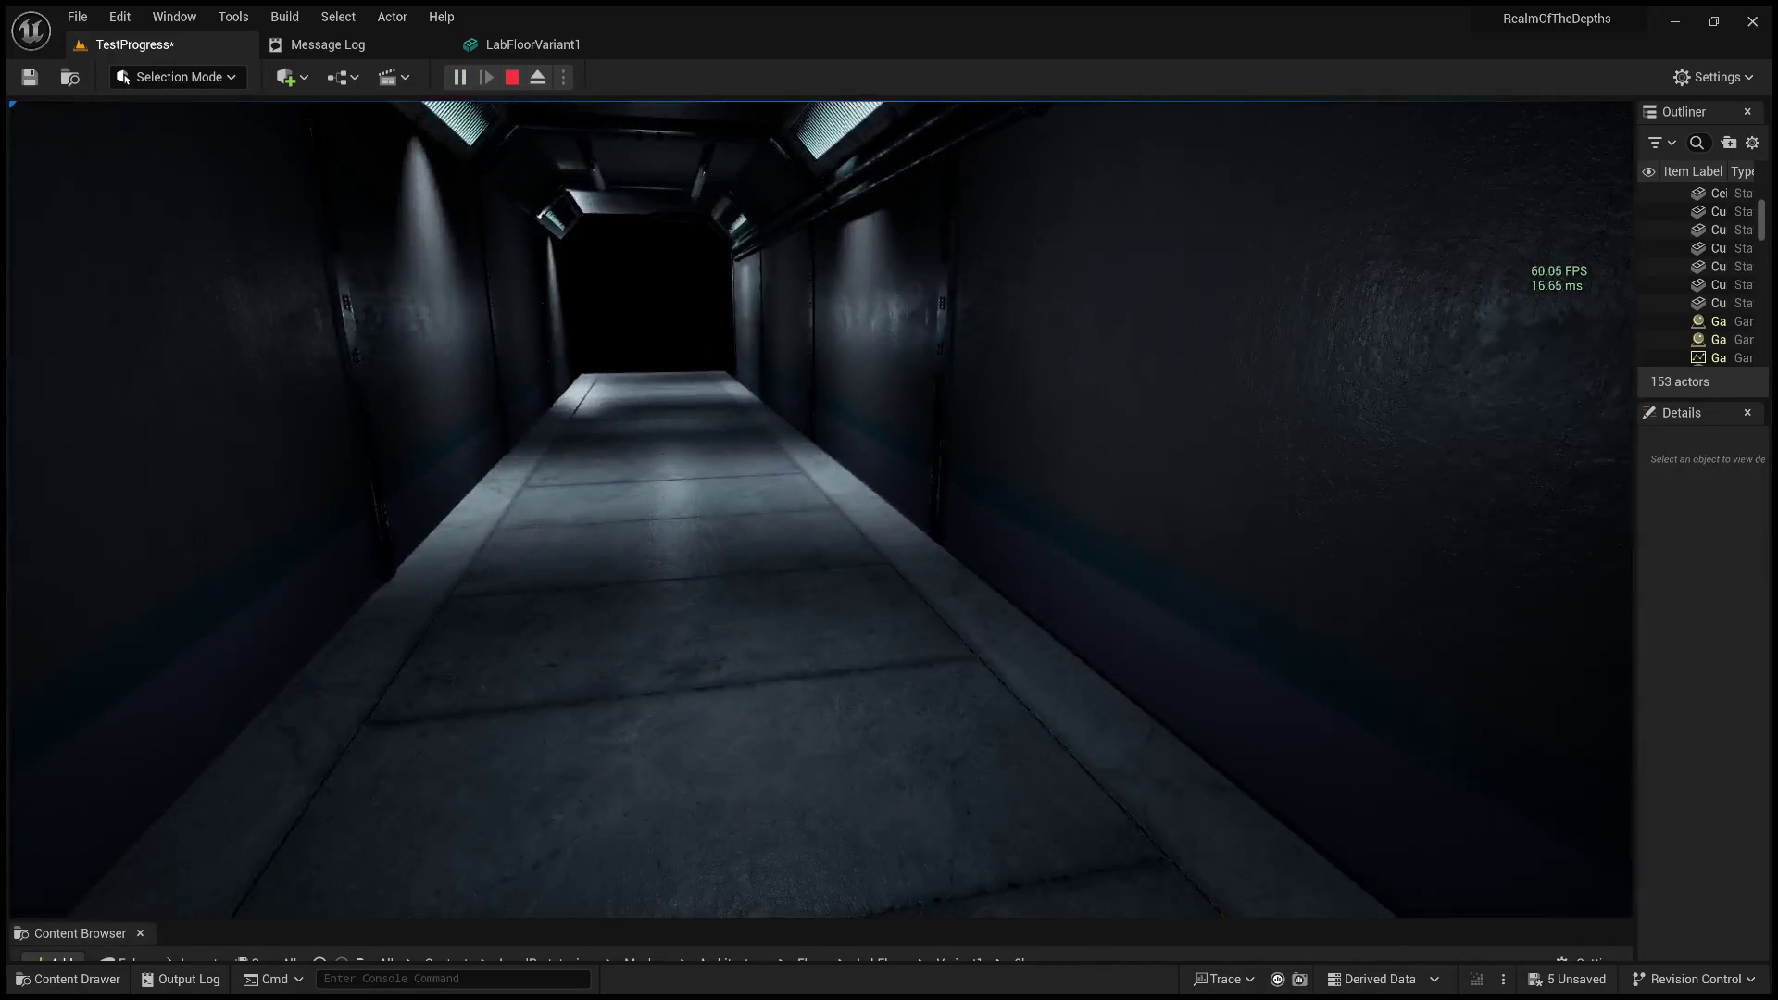
pyautogui.press('w')
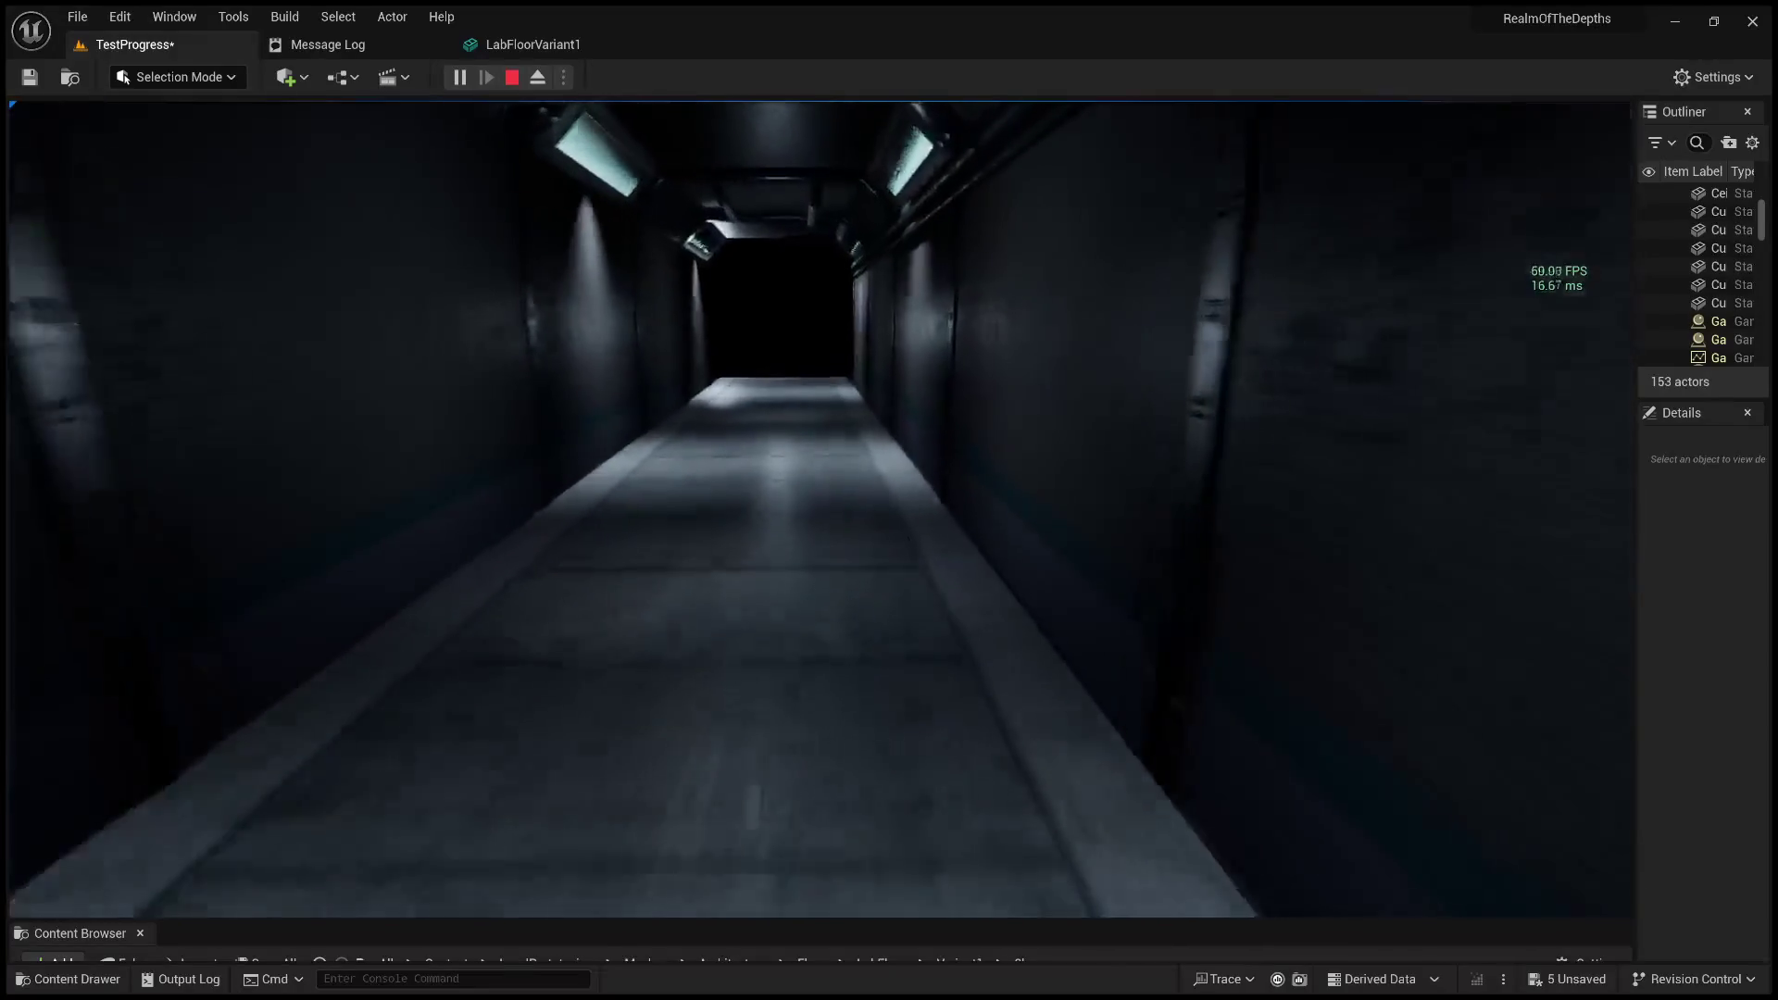
pyautogui.press('w')
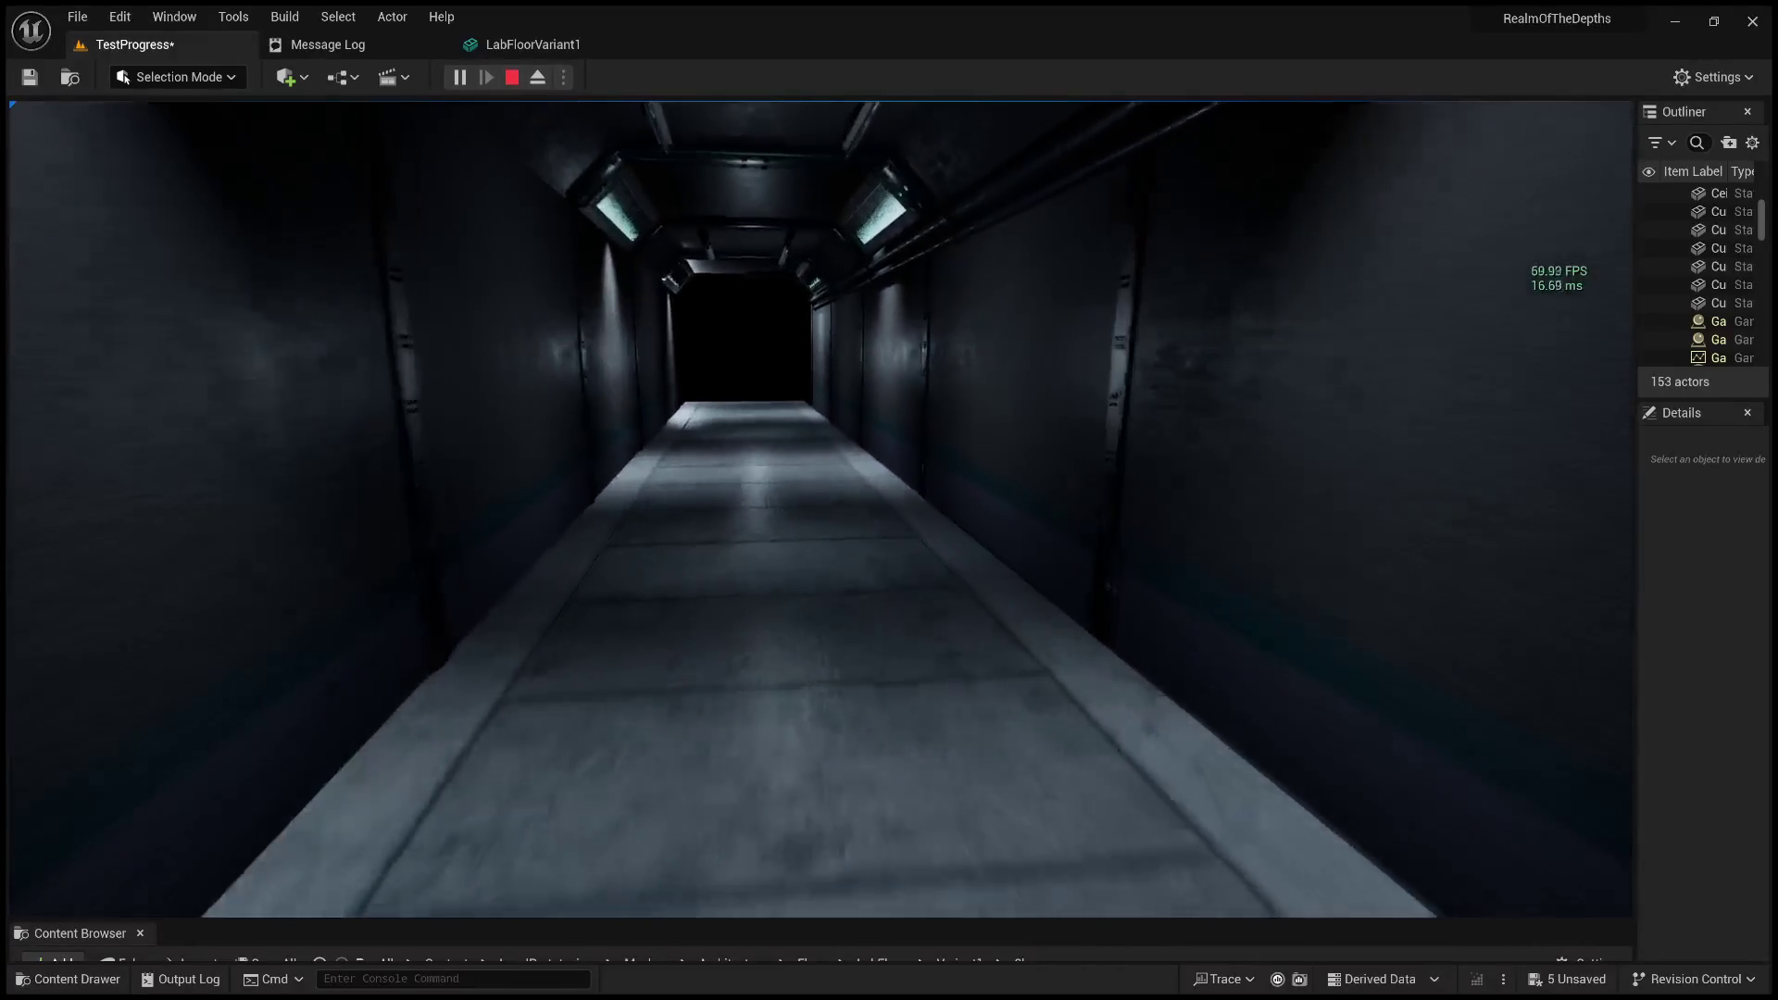
pyautogui.press('w')
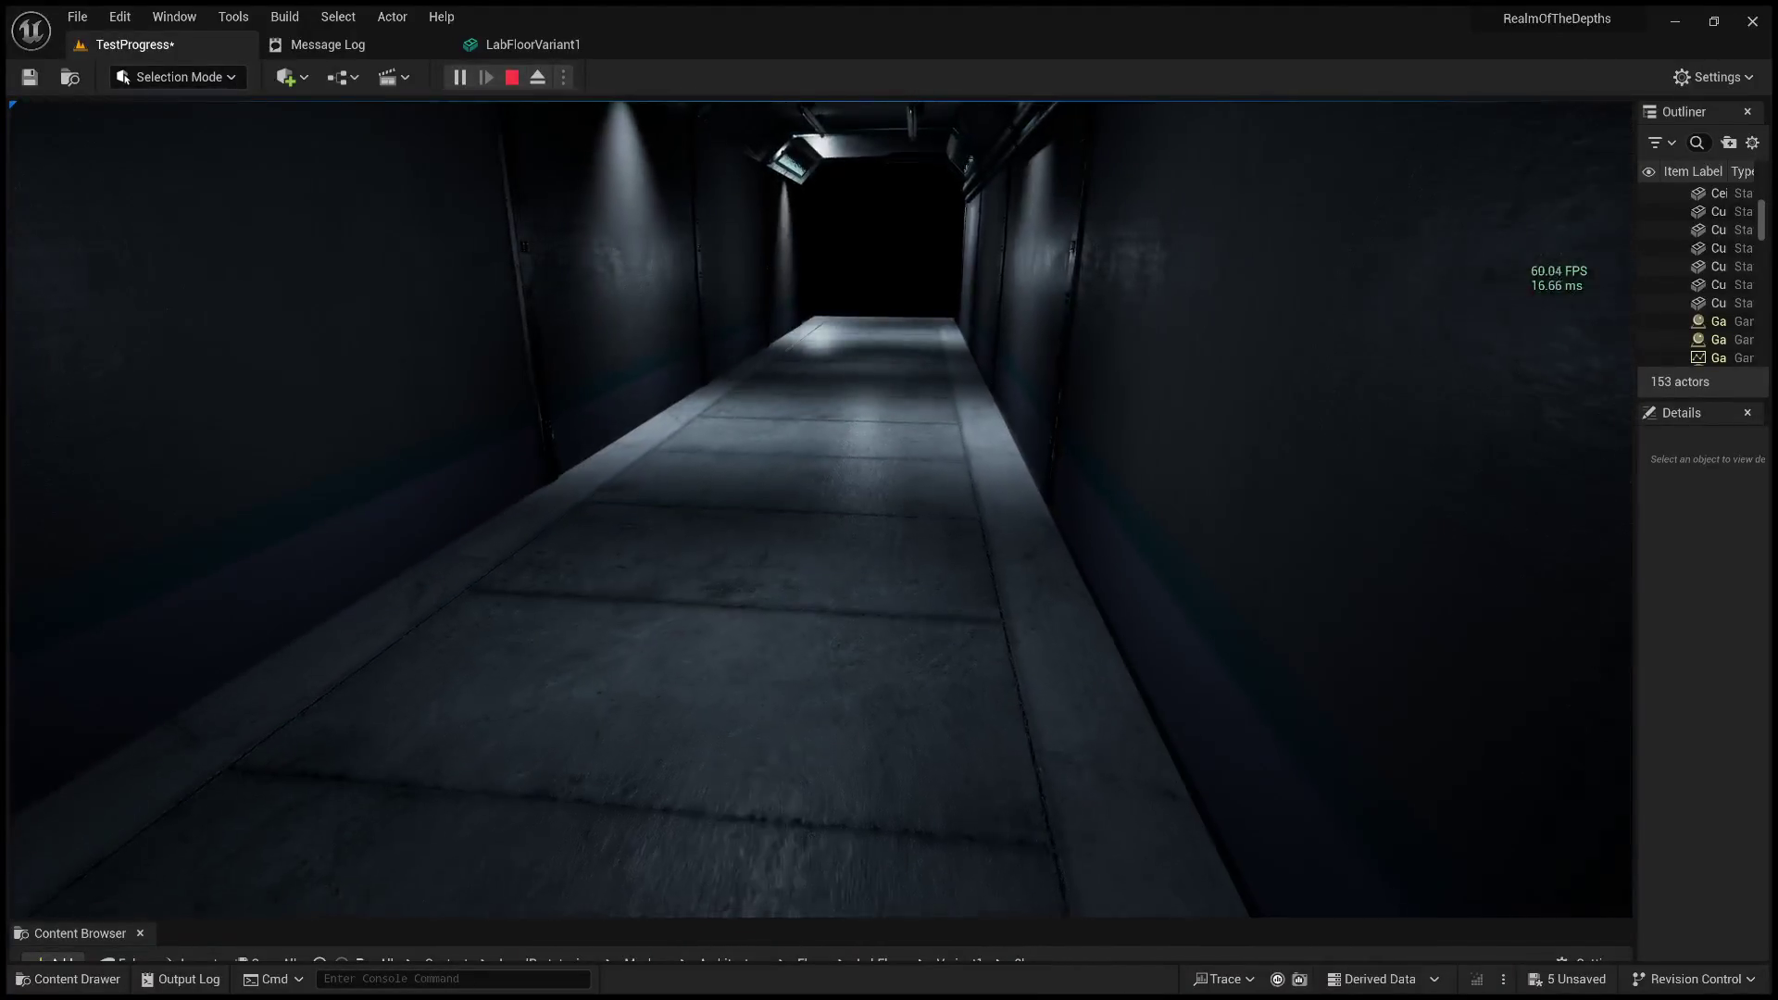
pyautogui.press('w')
pyautogui.press('w')
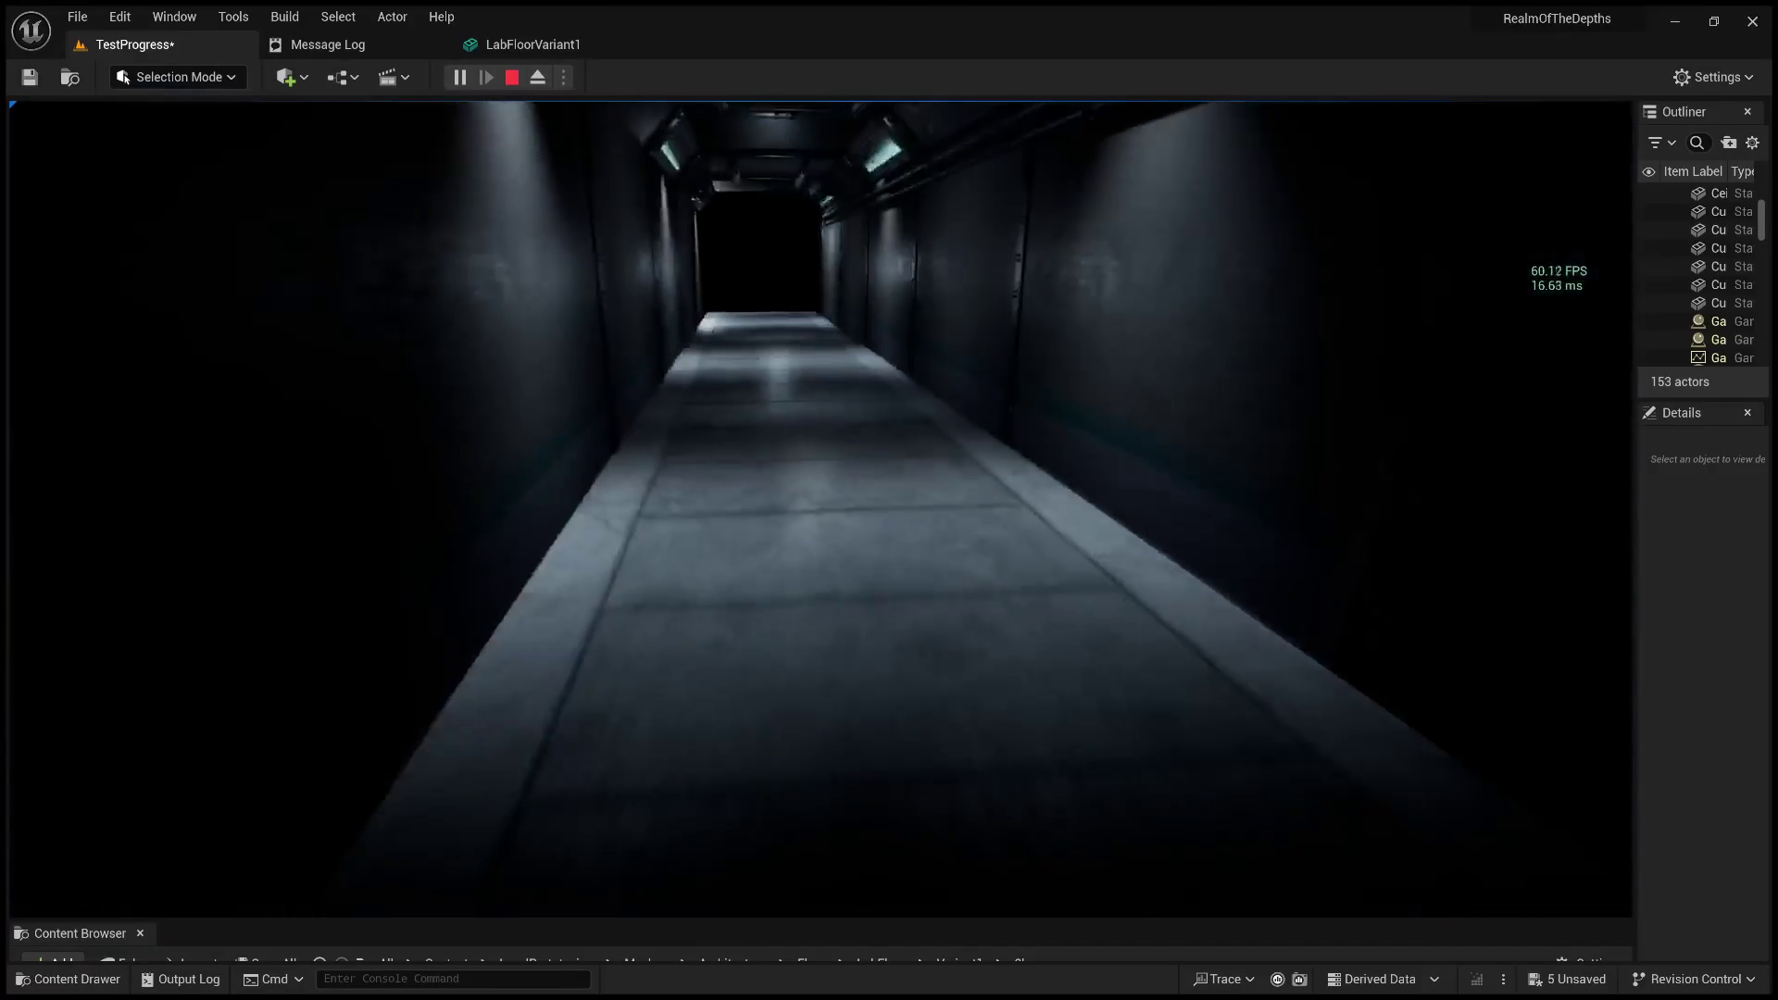
pyautogui.moveTo(889, 500)
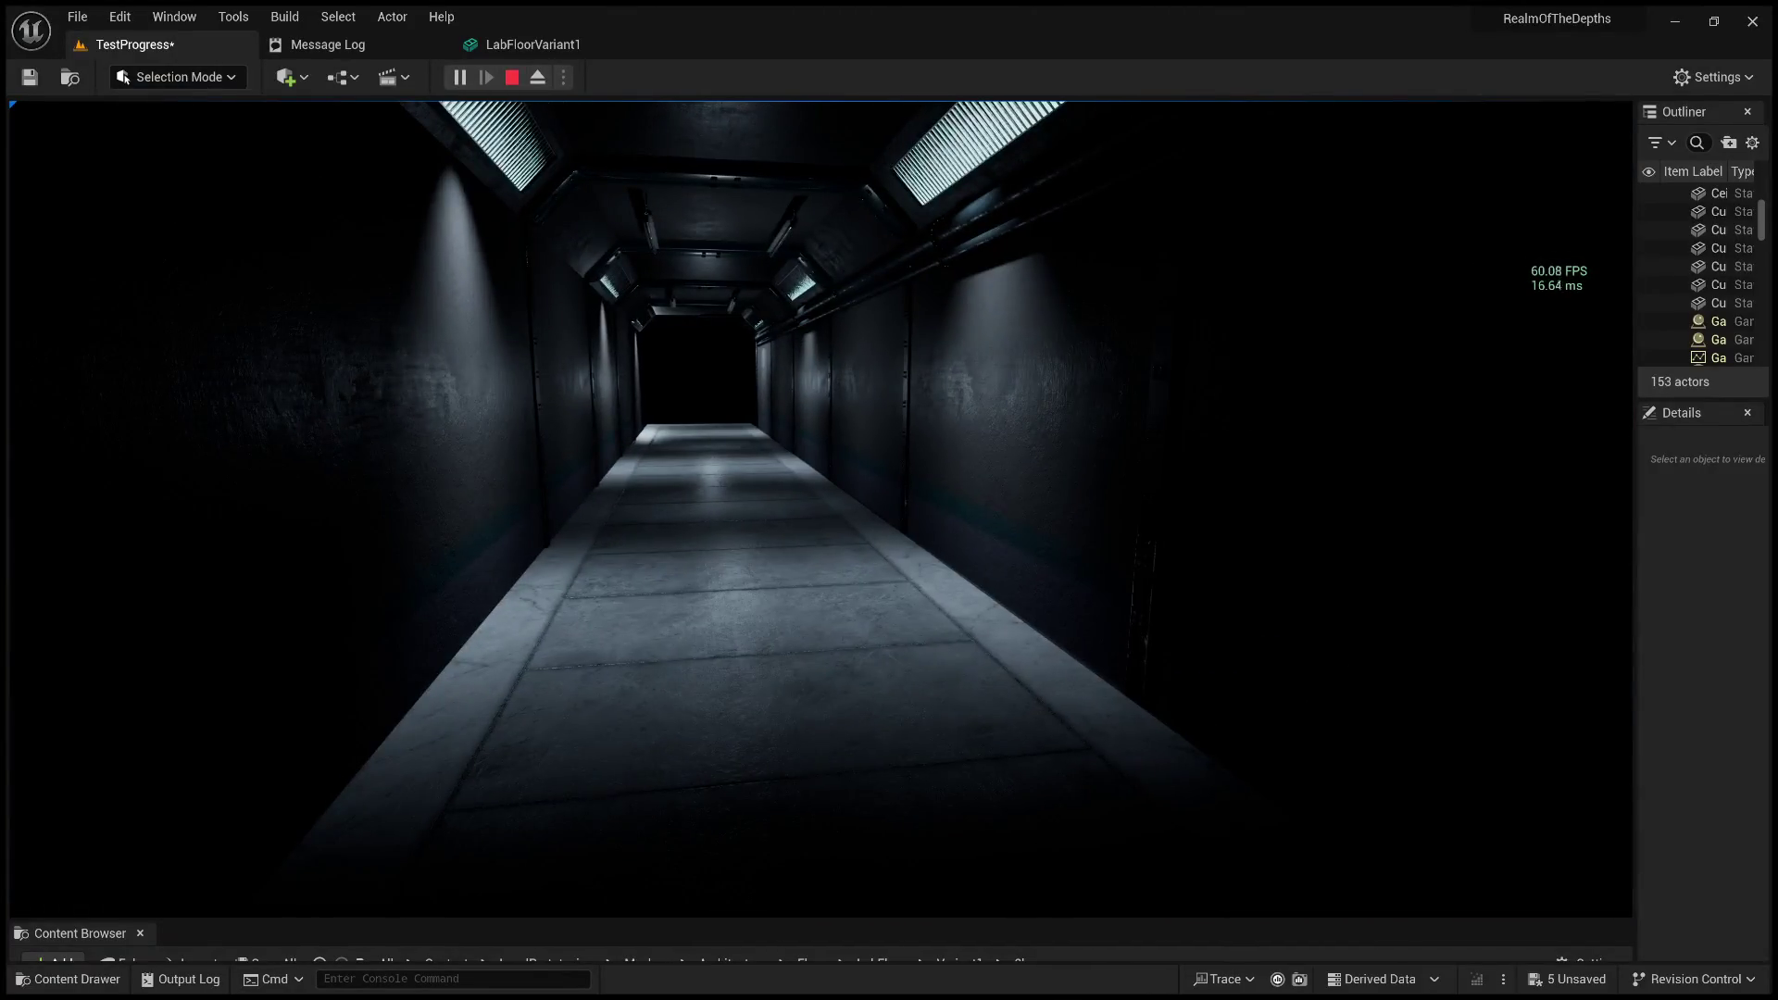
pyautogui.press('Escape')
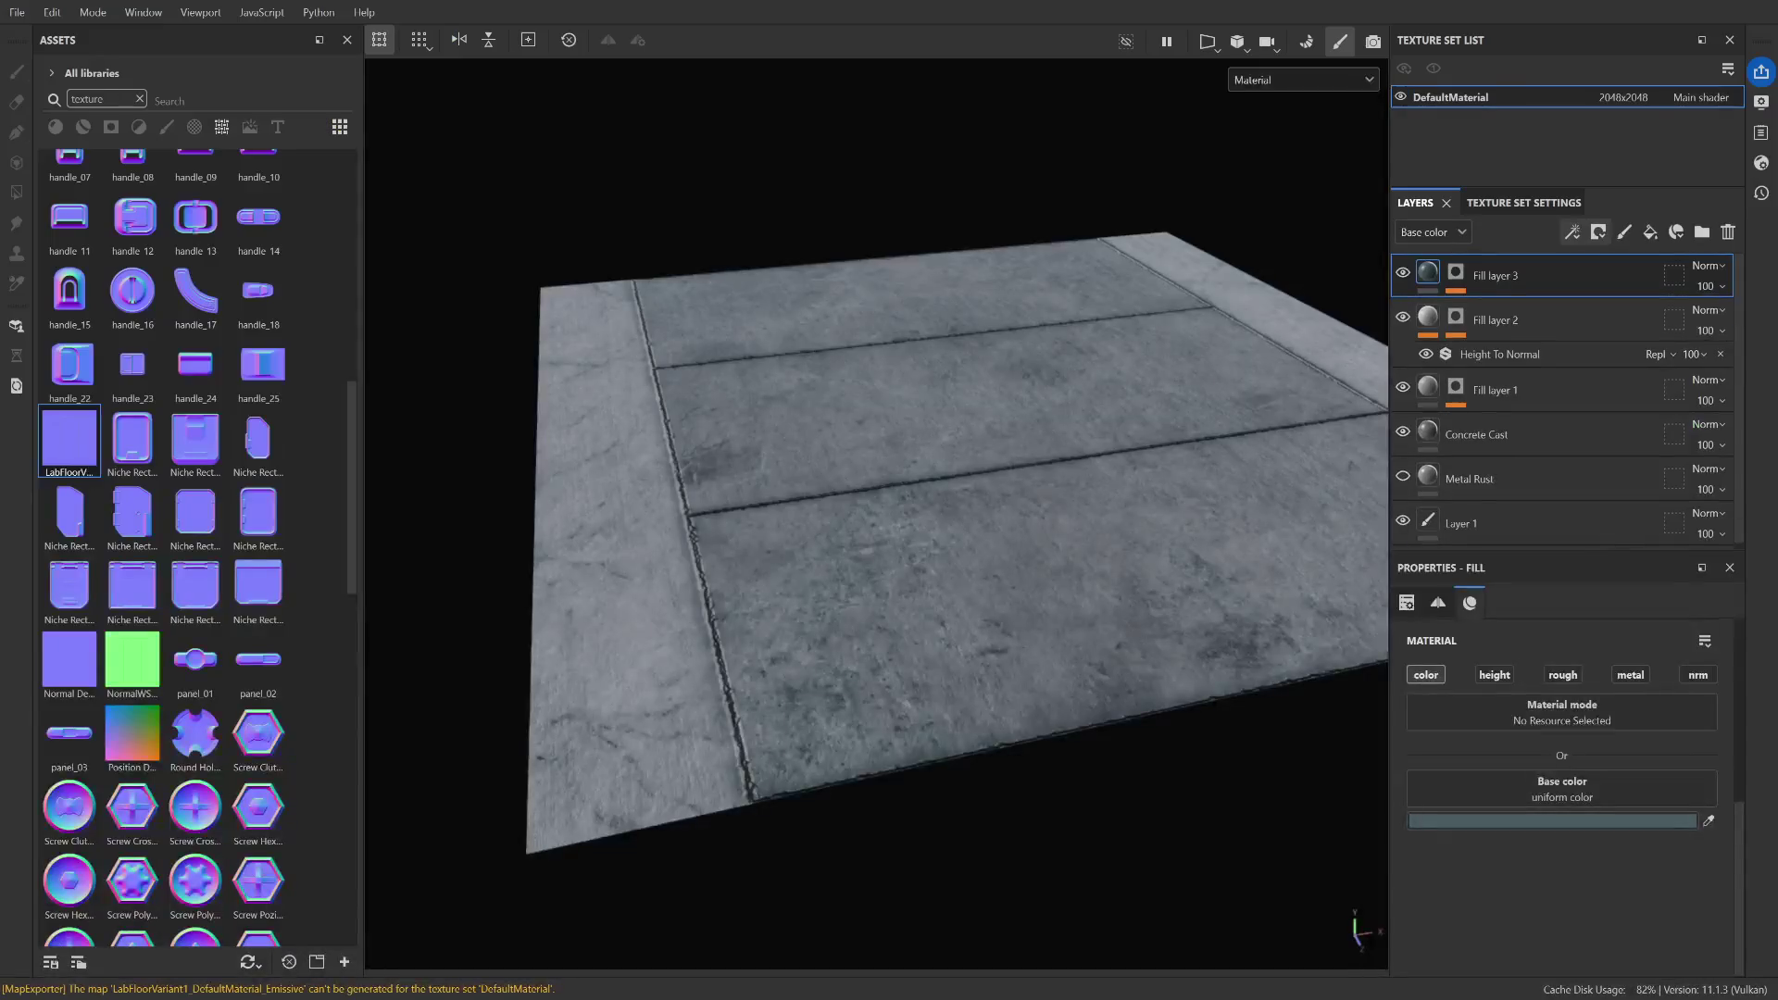
pyautogui.click(1514, 275)
pyautogui.click(1402, 272)
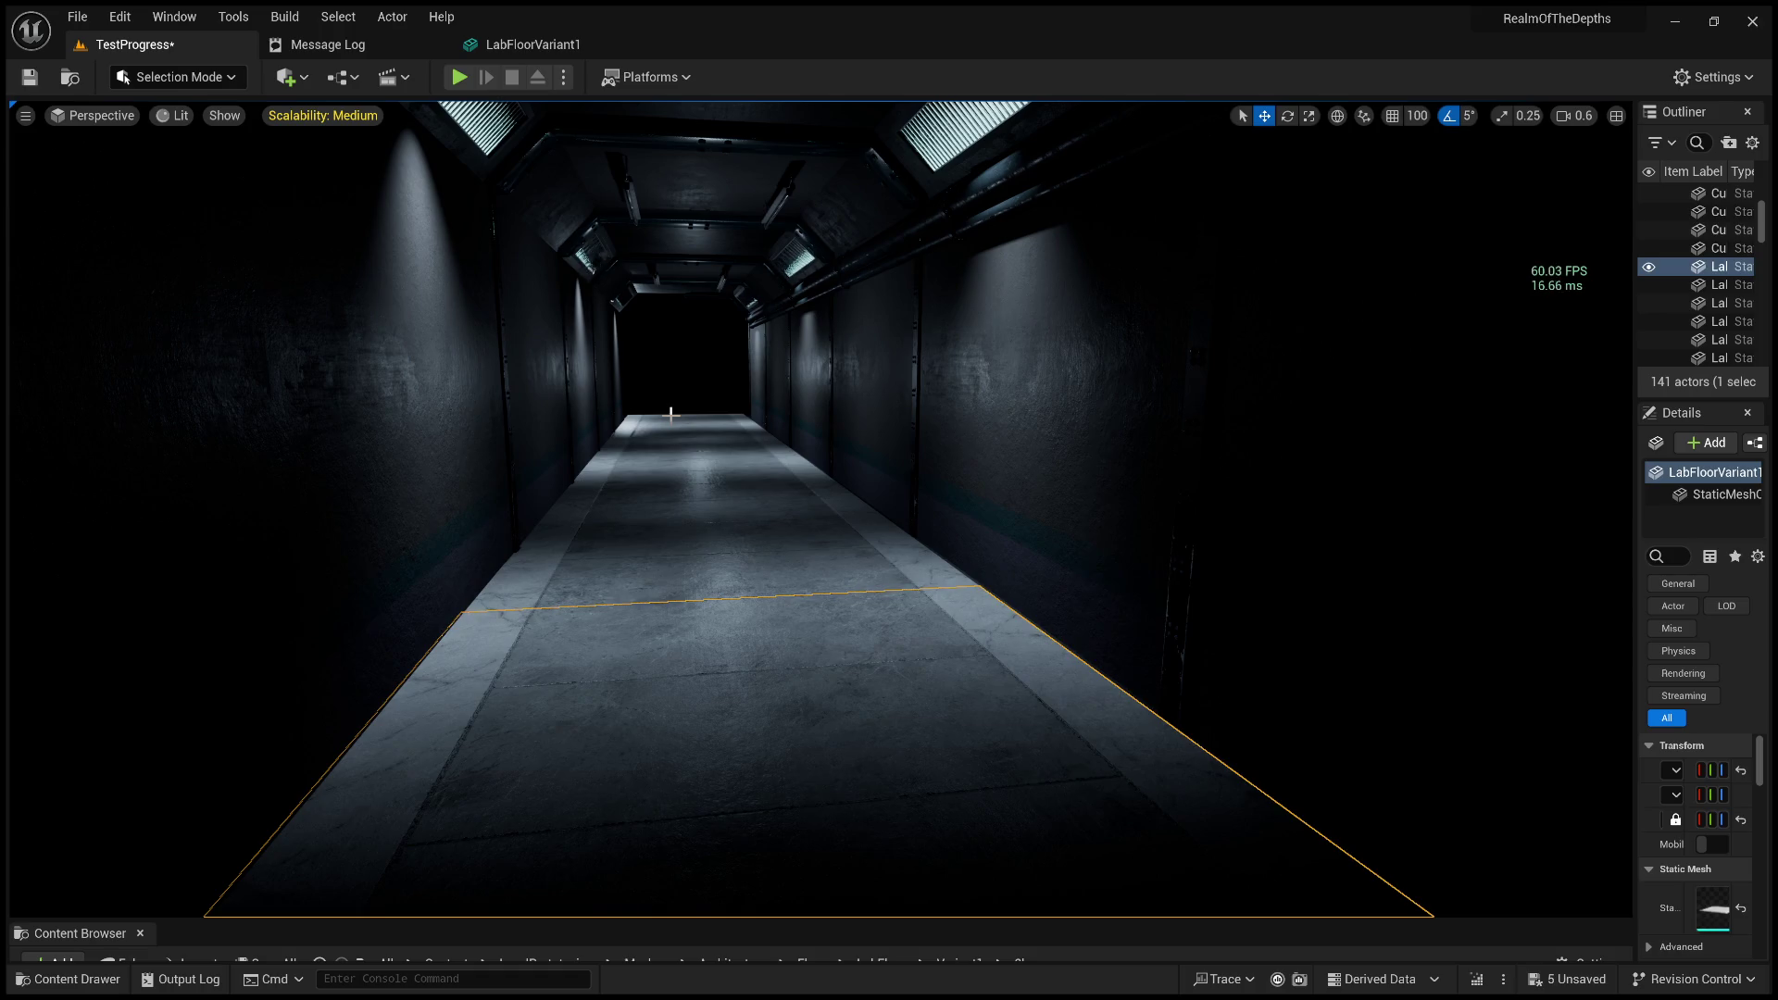
pyautogui.scroll(-5, 664, 406)
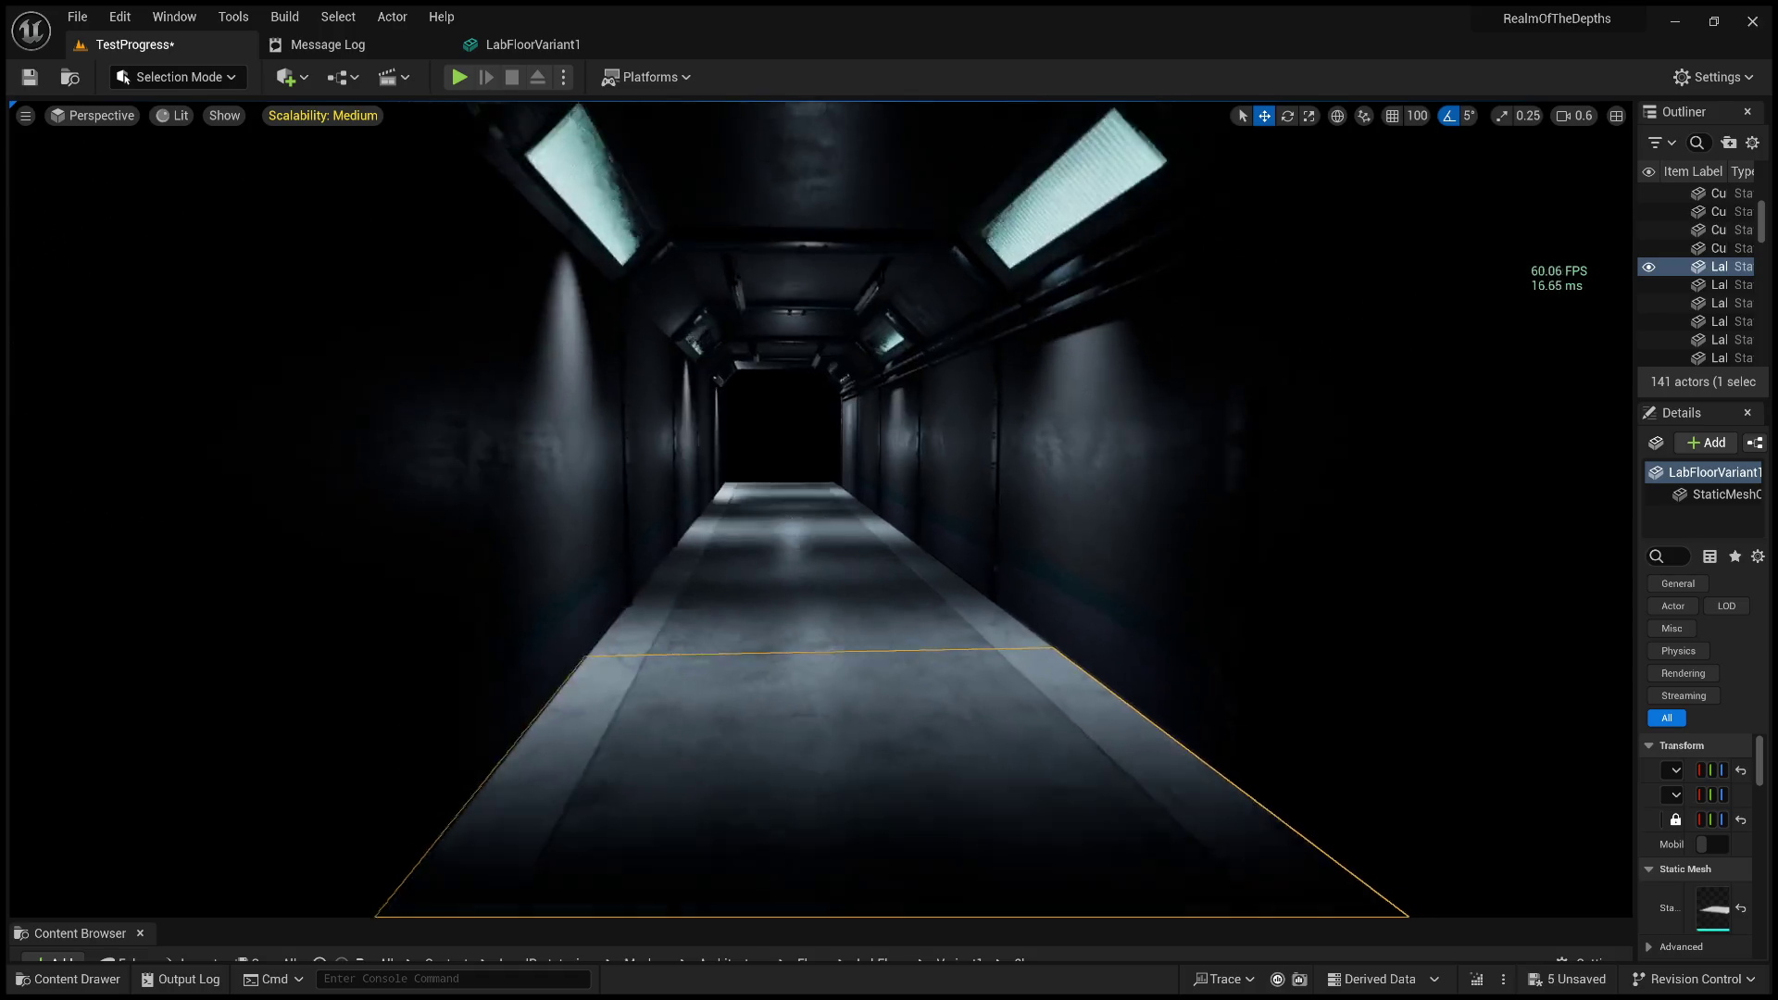
pyautogui.scroll(5, 763, 457)
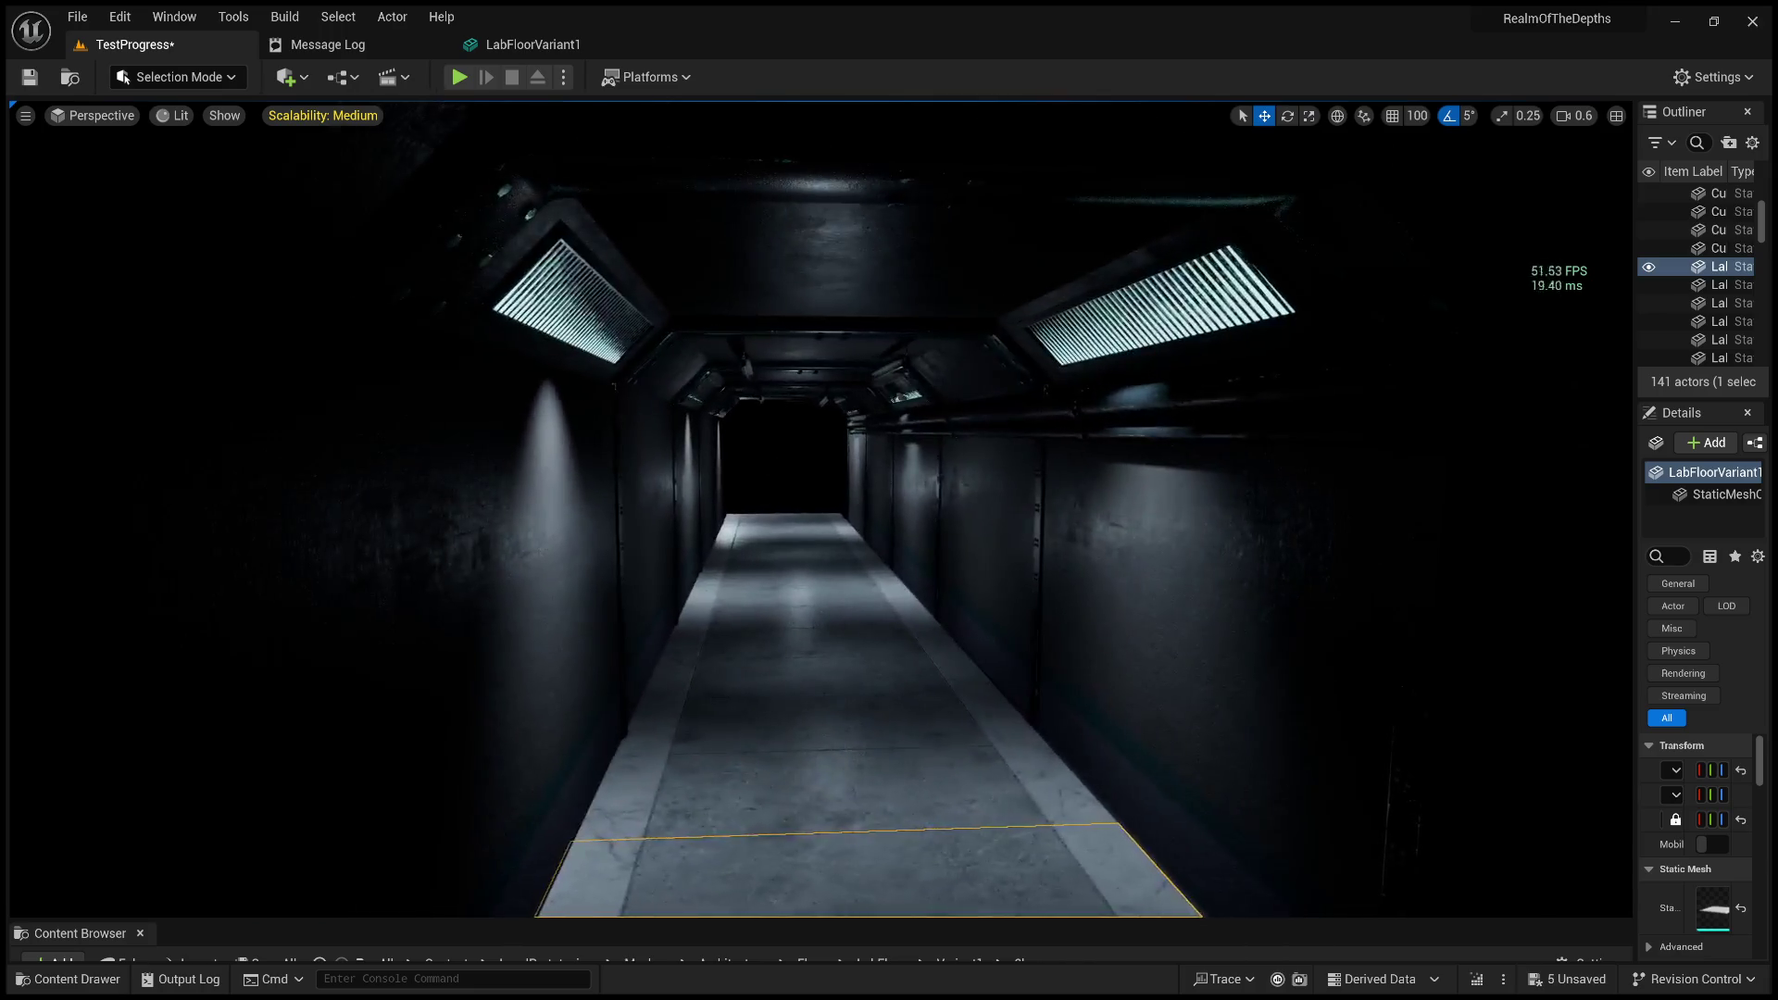
pyautogui.click(762, 457)
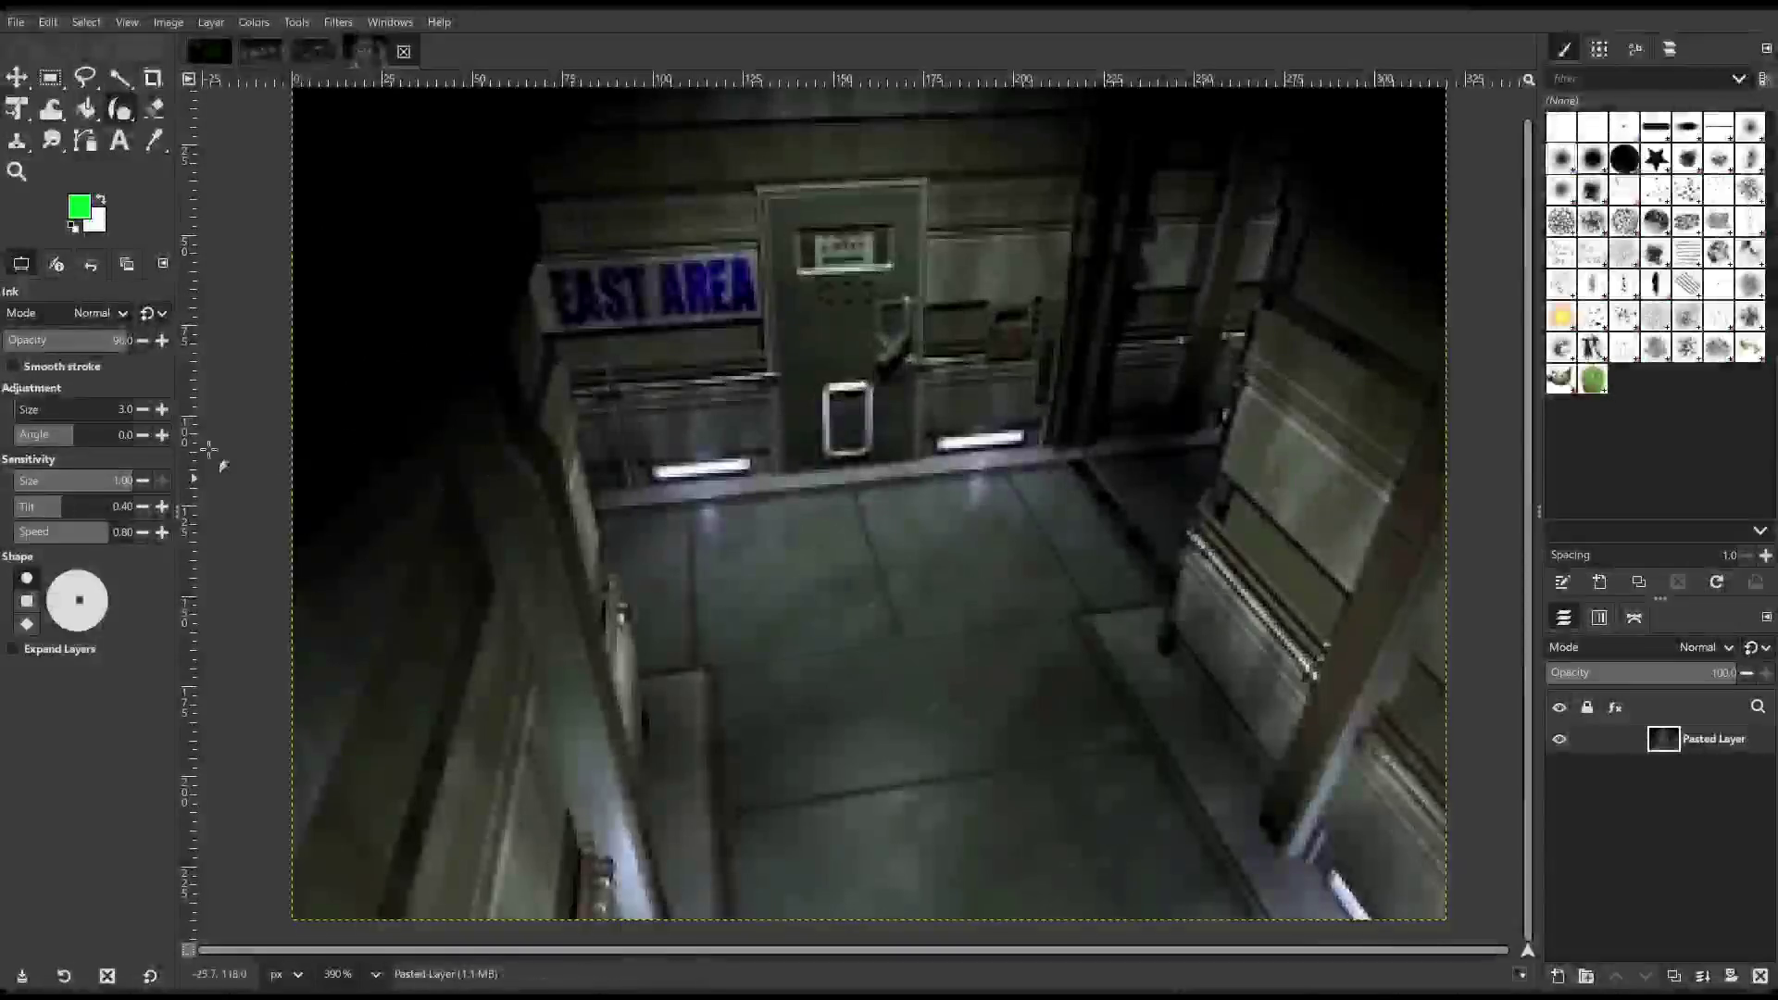
pyautogui.click(300, 47)
pyautogui.click(265, 53)
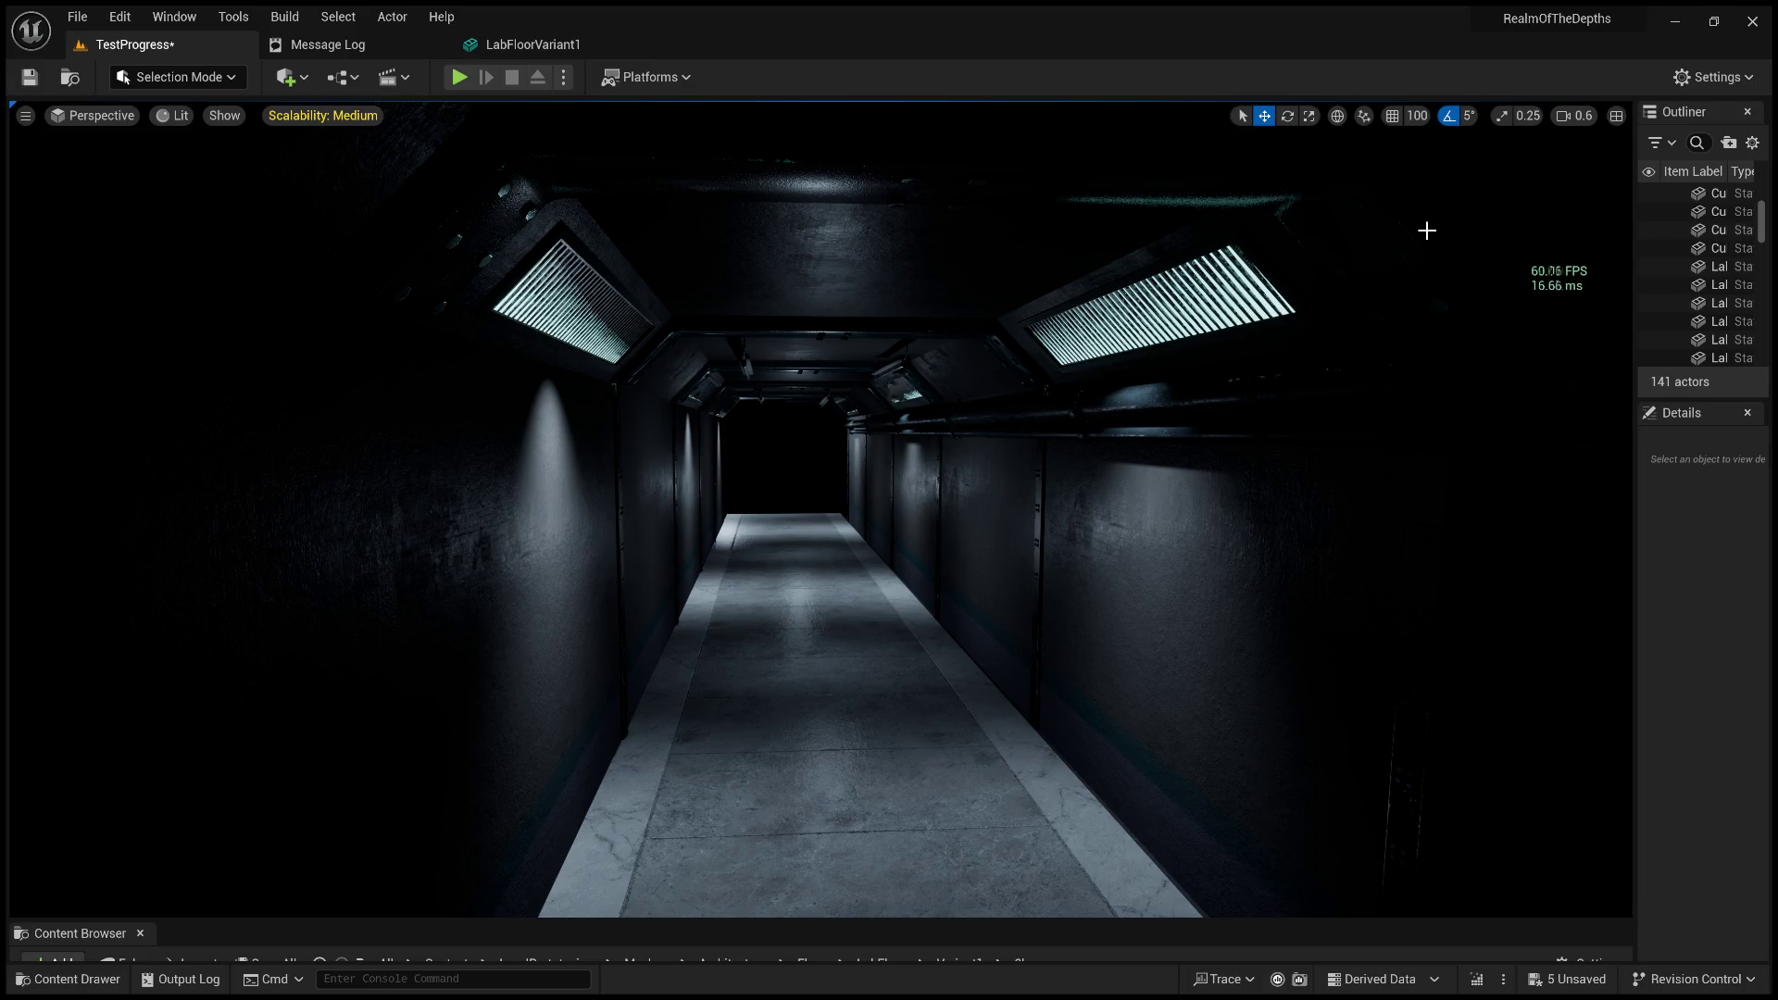
# Fly the camera down the corridor and hide the FPS stats with Ctrl+Shift+H.
pyautogui.moveTo(1426, 230); pyautogui.dragTo(1426, 176)
pyautogui.moveTo(881, 539)
pyautogui.mouseDown()
pyautogui.moveTo(881, 518)
pyautogui.moveTo(889, 552)
pyautogui.mouseUp()
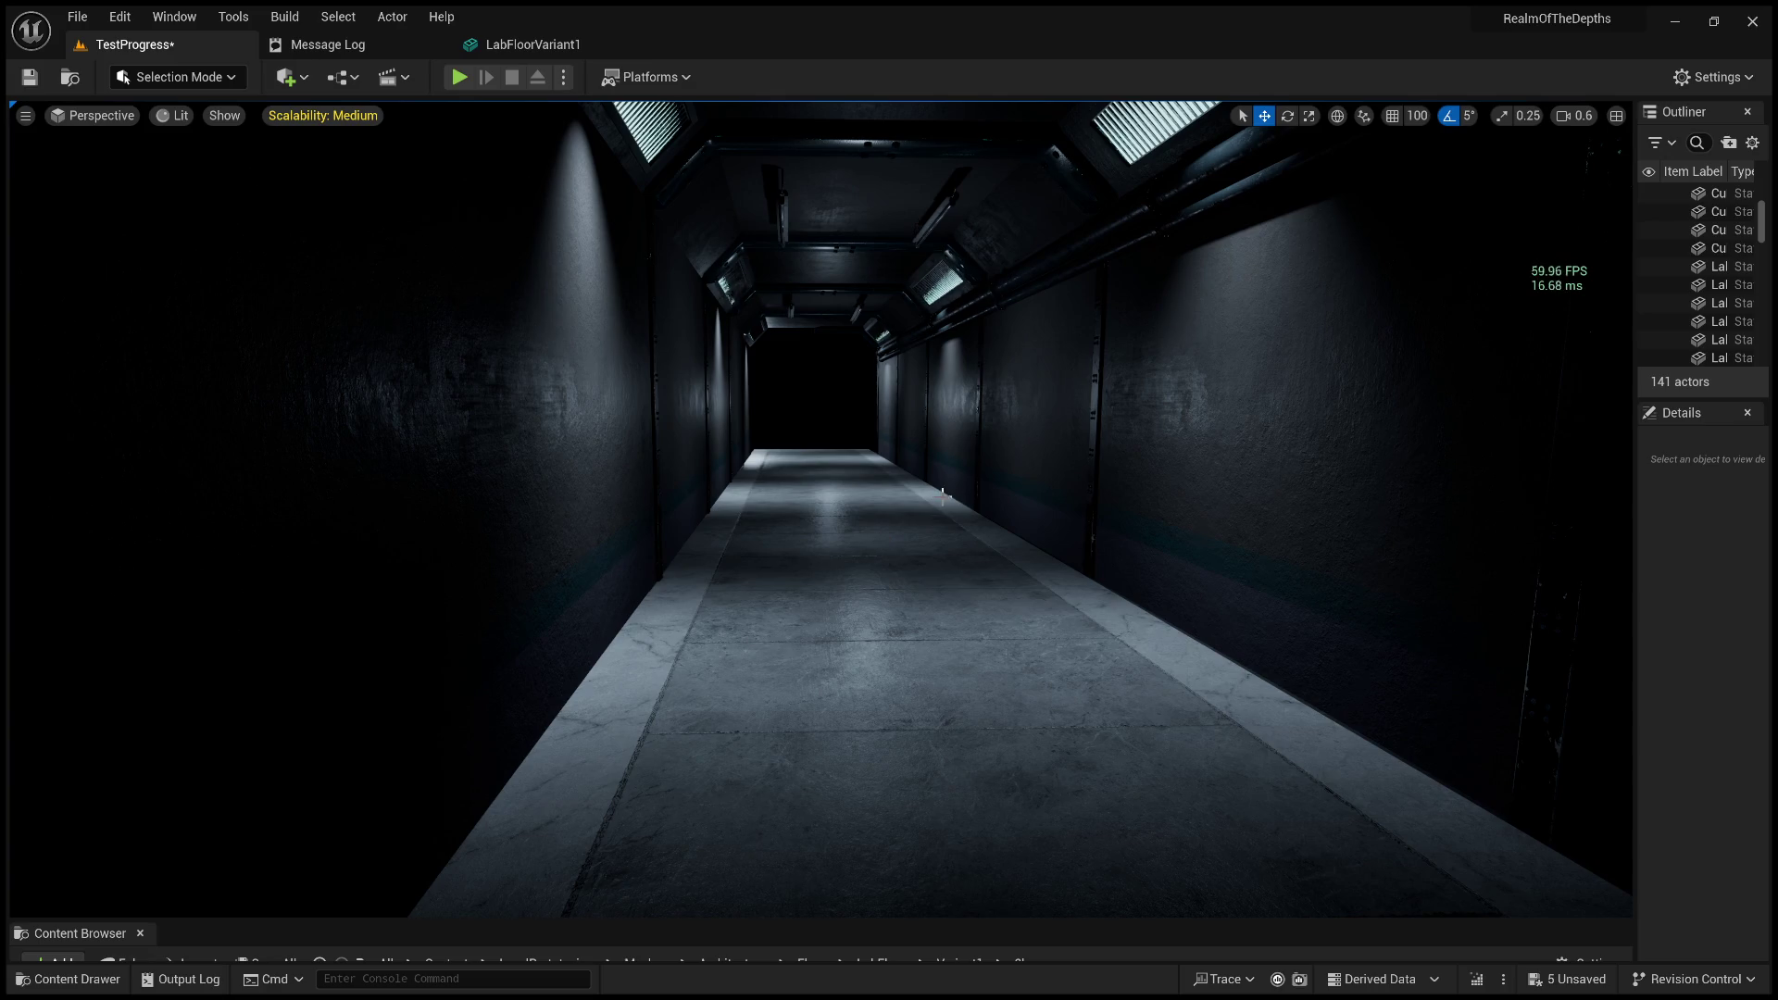
pyautogui.moveTo(793, 392)
pyautogui.mouseDown()
pyautogui.moveTo(833, 444)
pyautogui.moveTo(824, 369)
pyautogui.mouseUp()
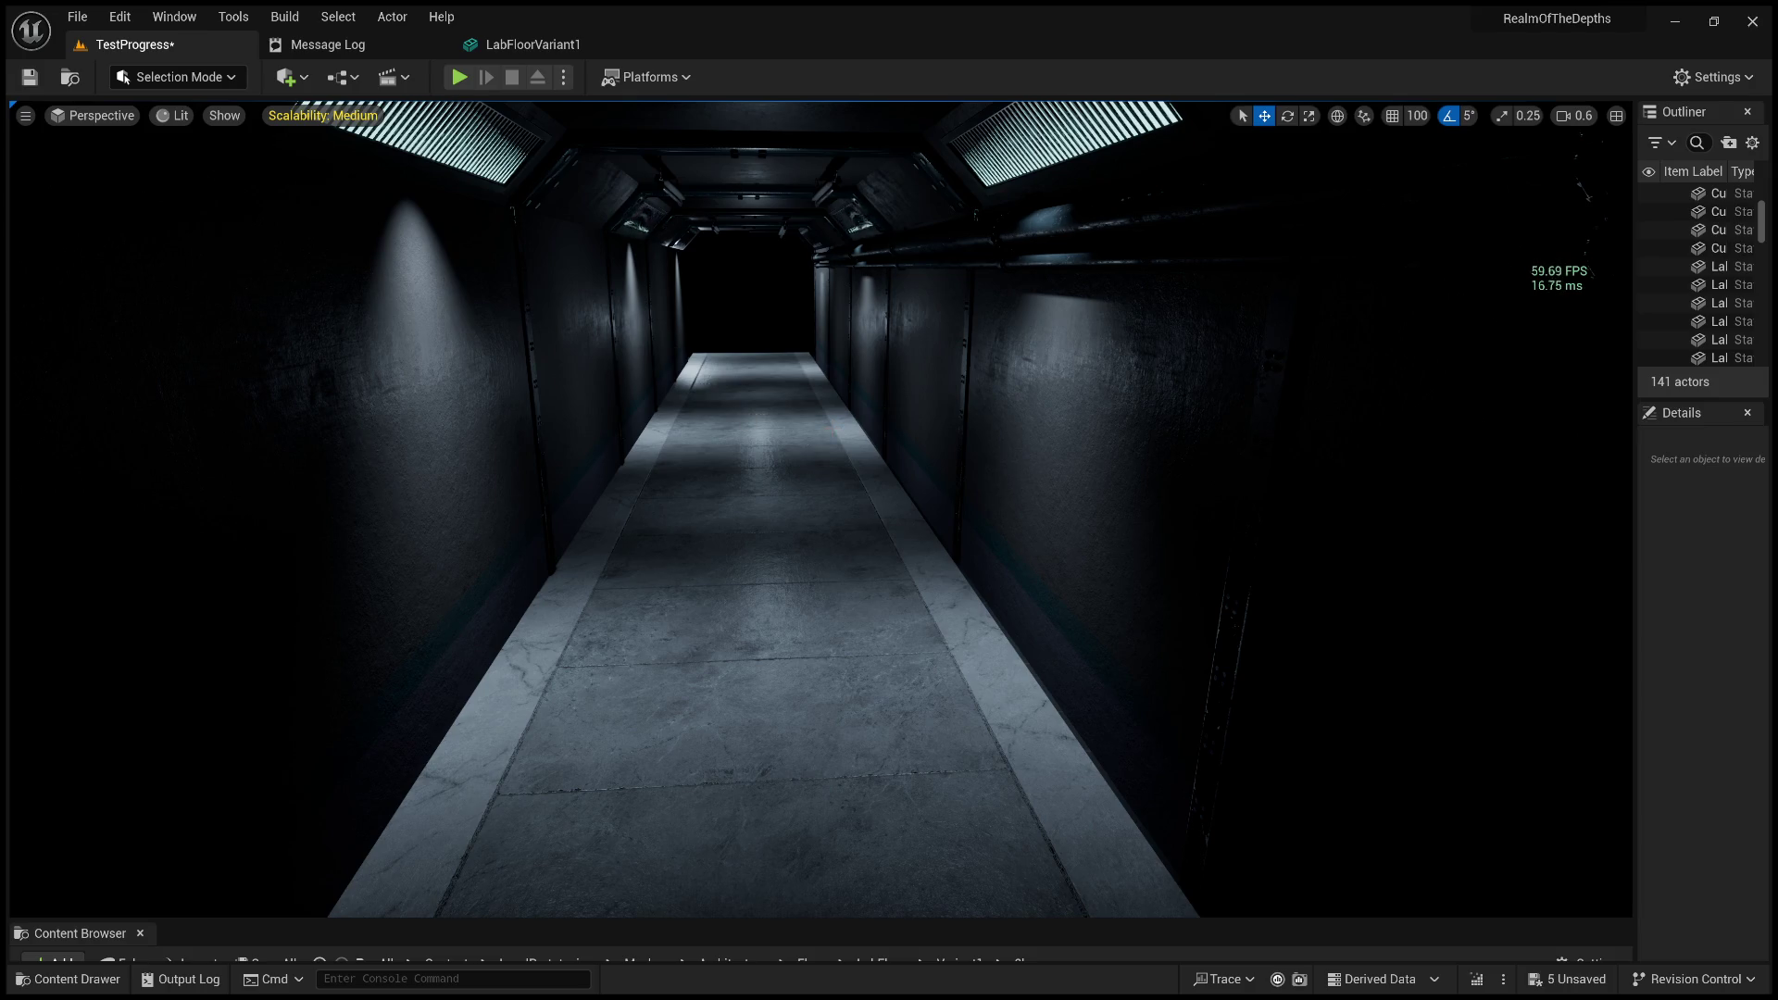
pyautogui.hotkey('ctrl', 'shift', 'h')
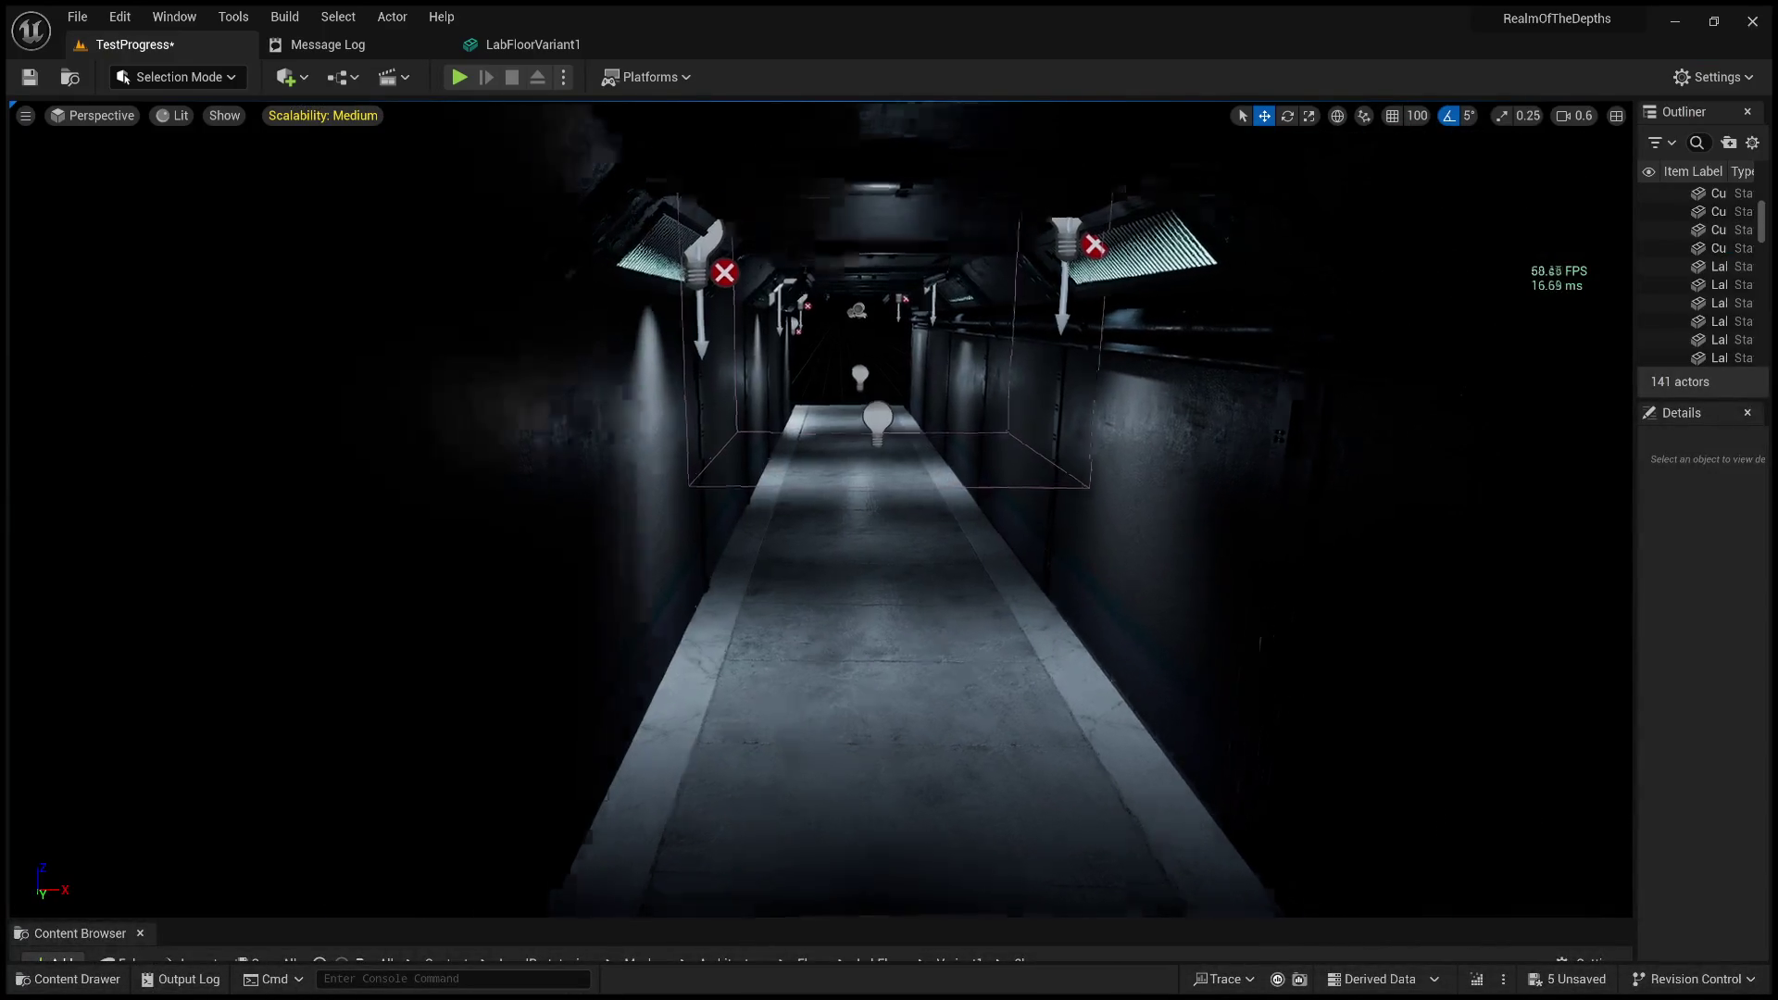
# Select the two nearby point lights and set their intensity to 0.2 cd.
pyautogui.click(1717, 284)
pyautogui.scroll(5, 820, 509)
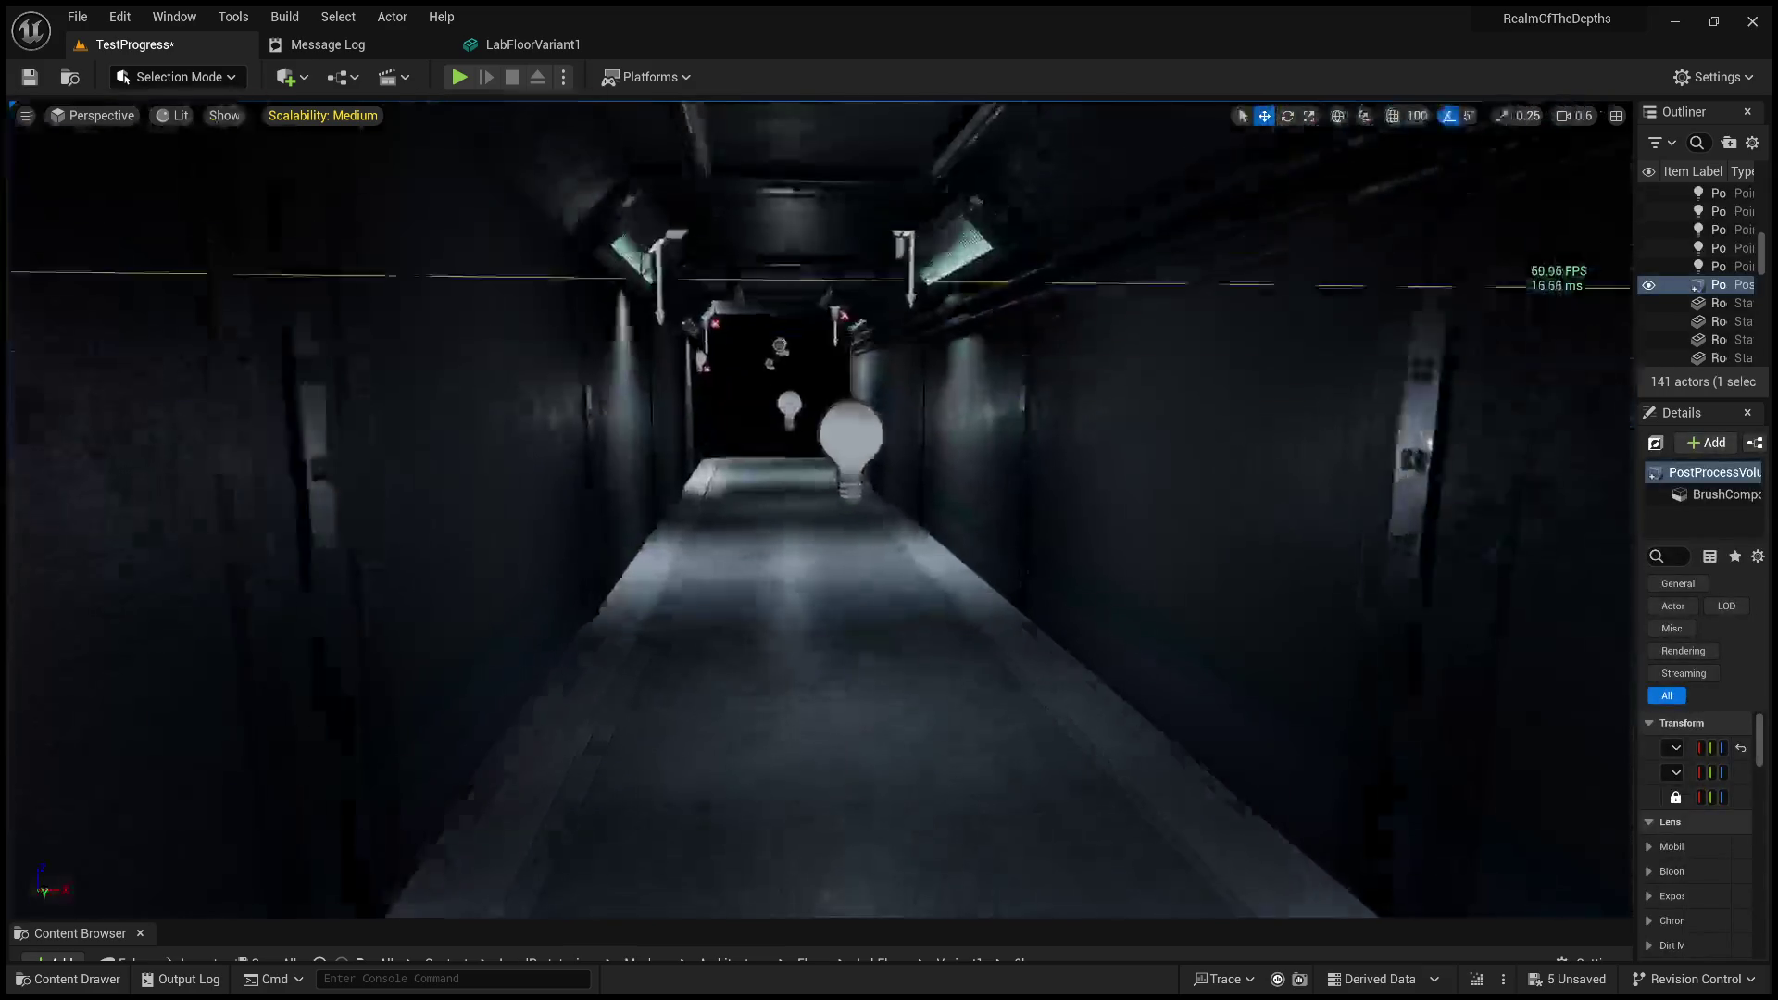
pyautogui.click(859, 431)
pyautogui.keyDown('ctrl'); pyautogui.click(789, 401); pyautogui.keyUp('ctrl')
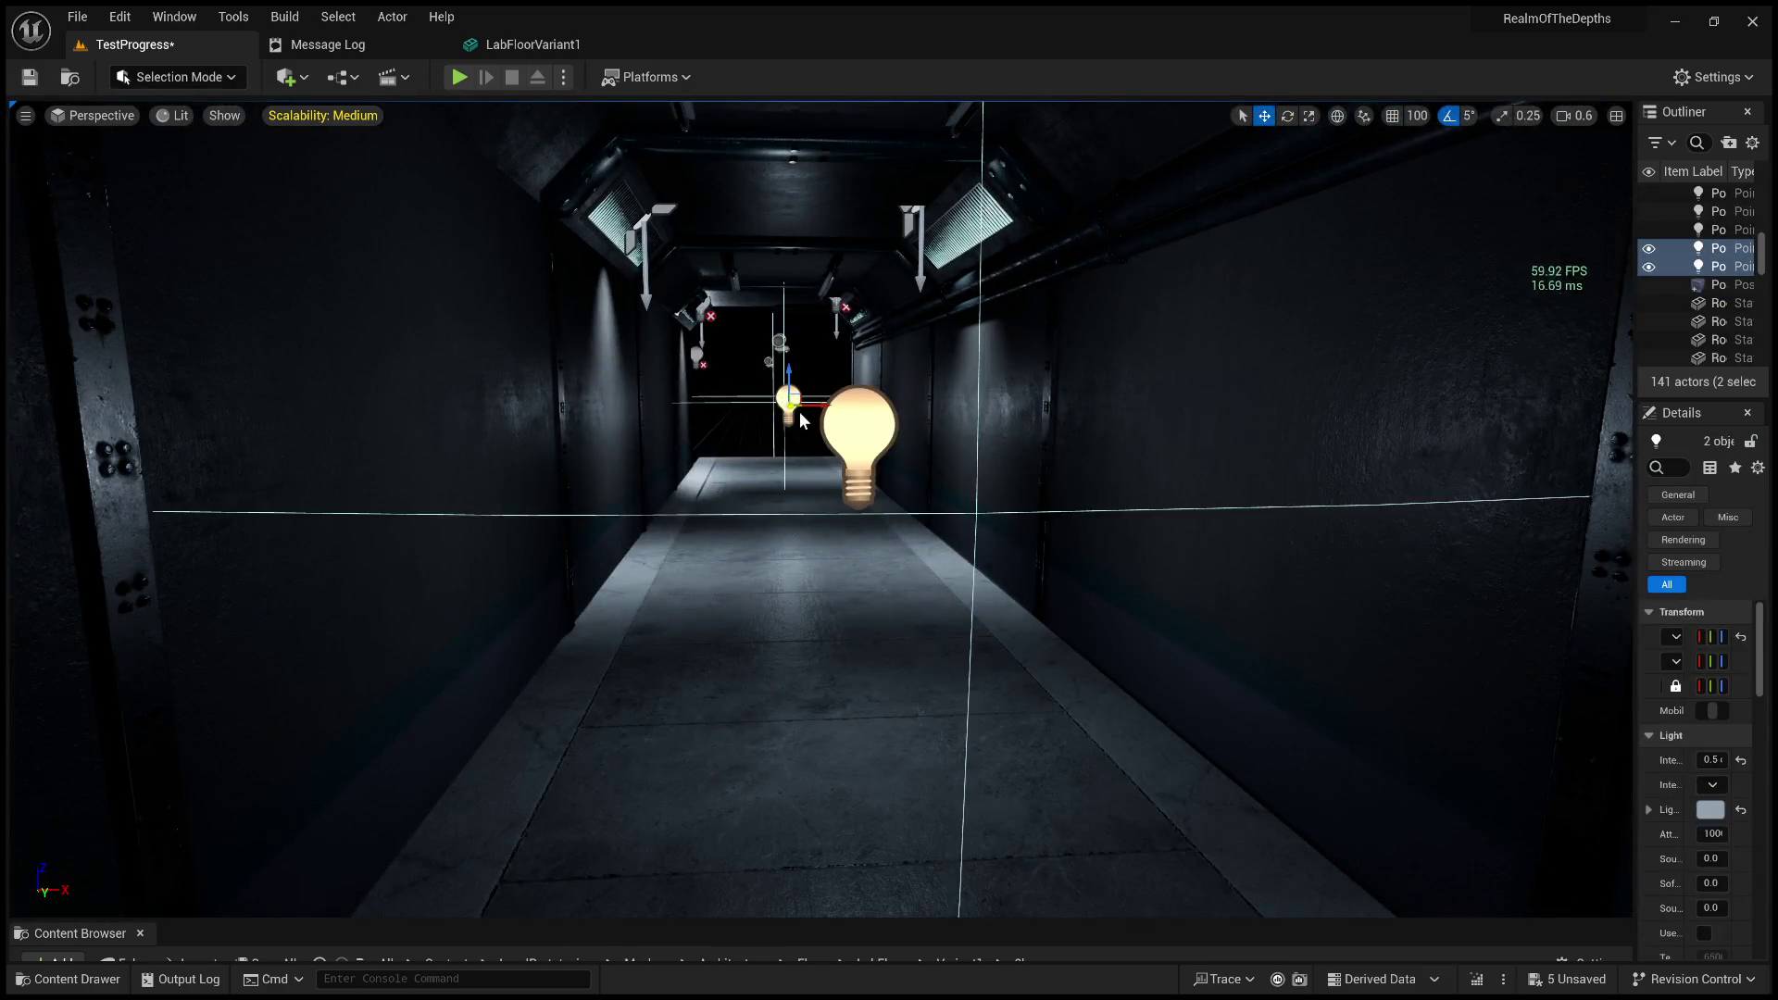
pyautogui.press('f')
pyautogui.press('h')
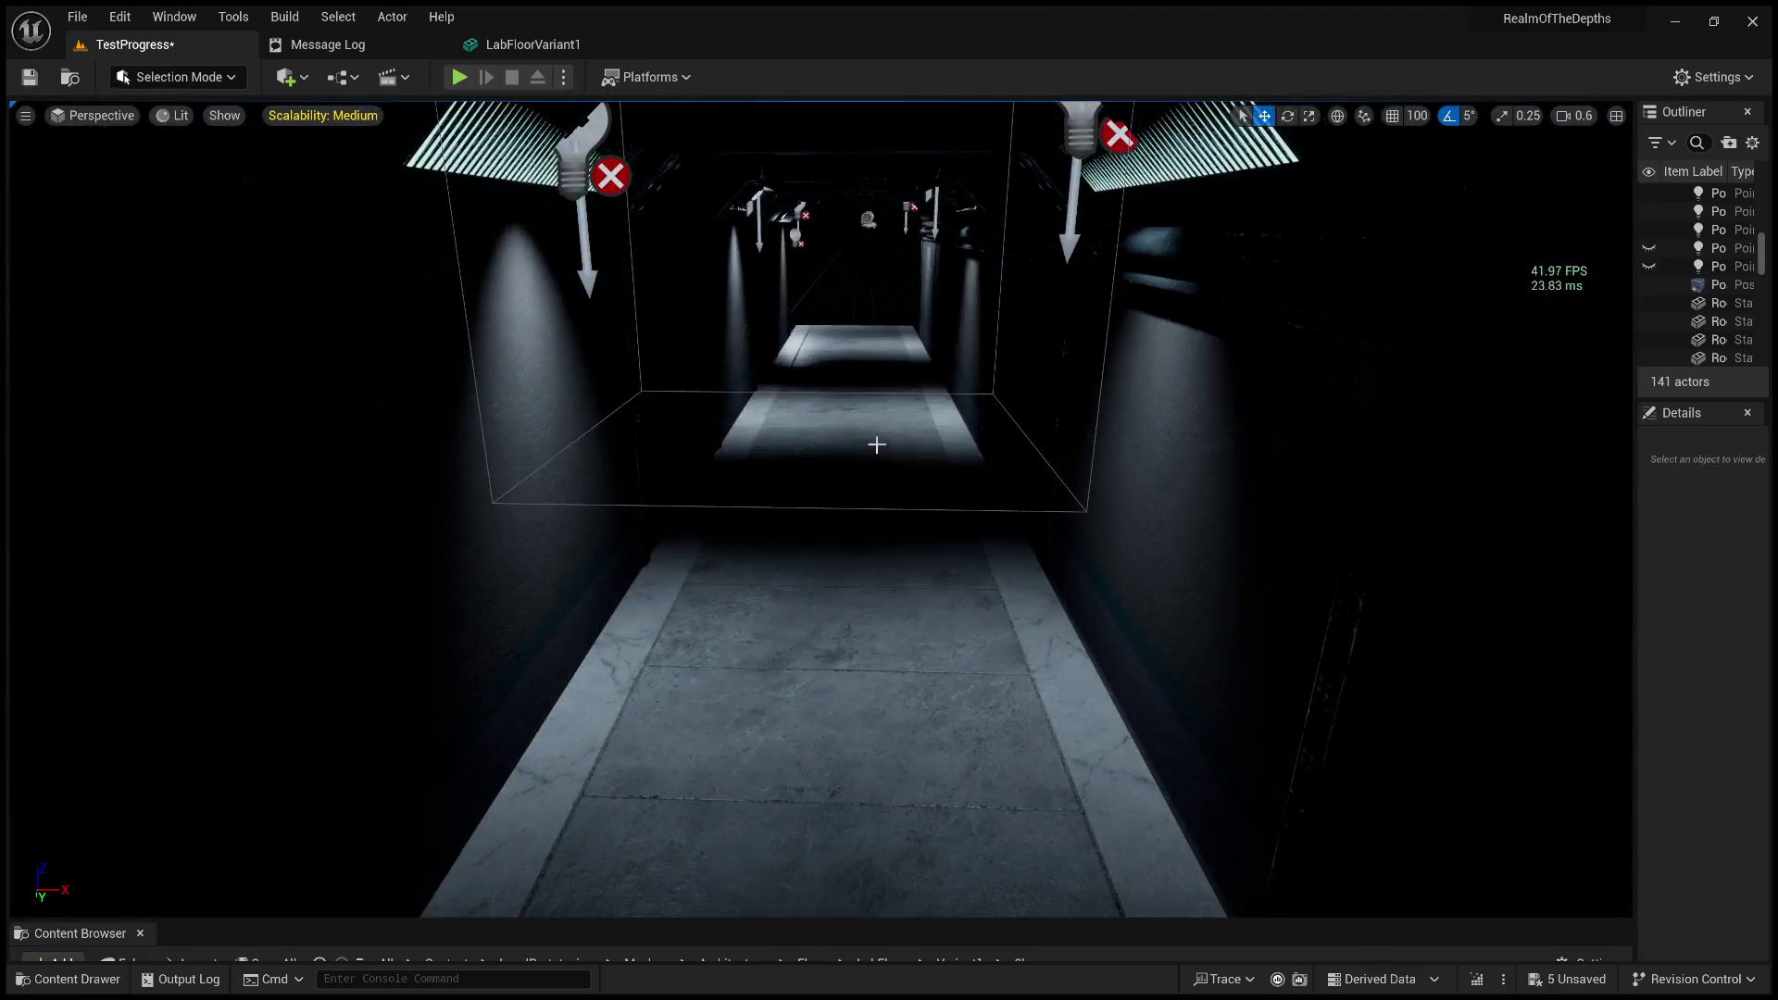
pyautogui.scroll(-5, 860, 441)
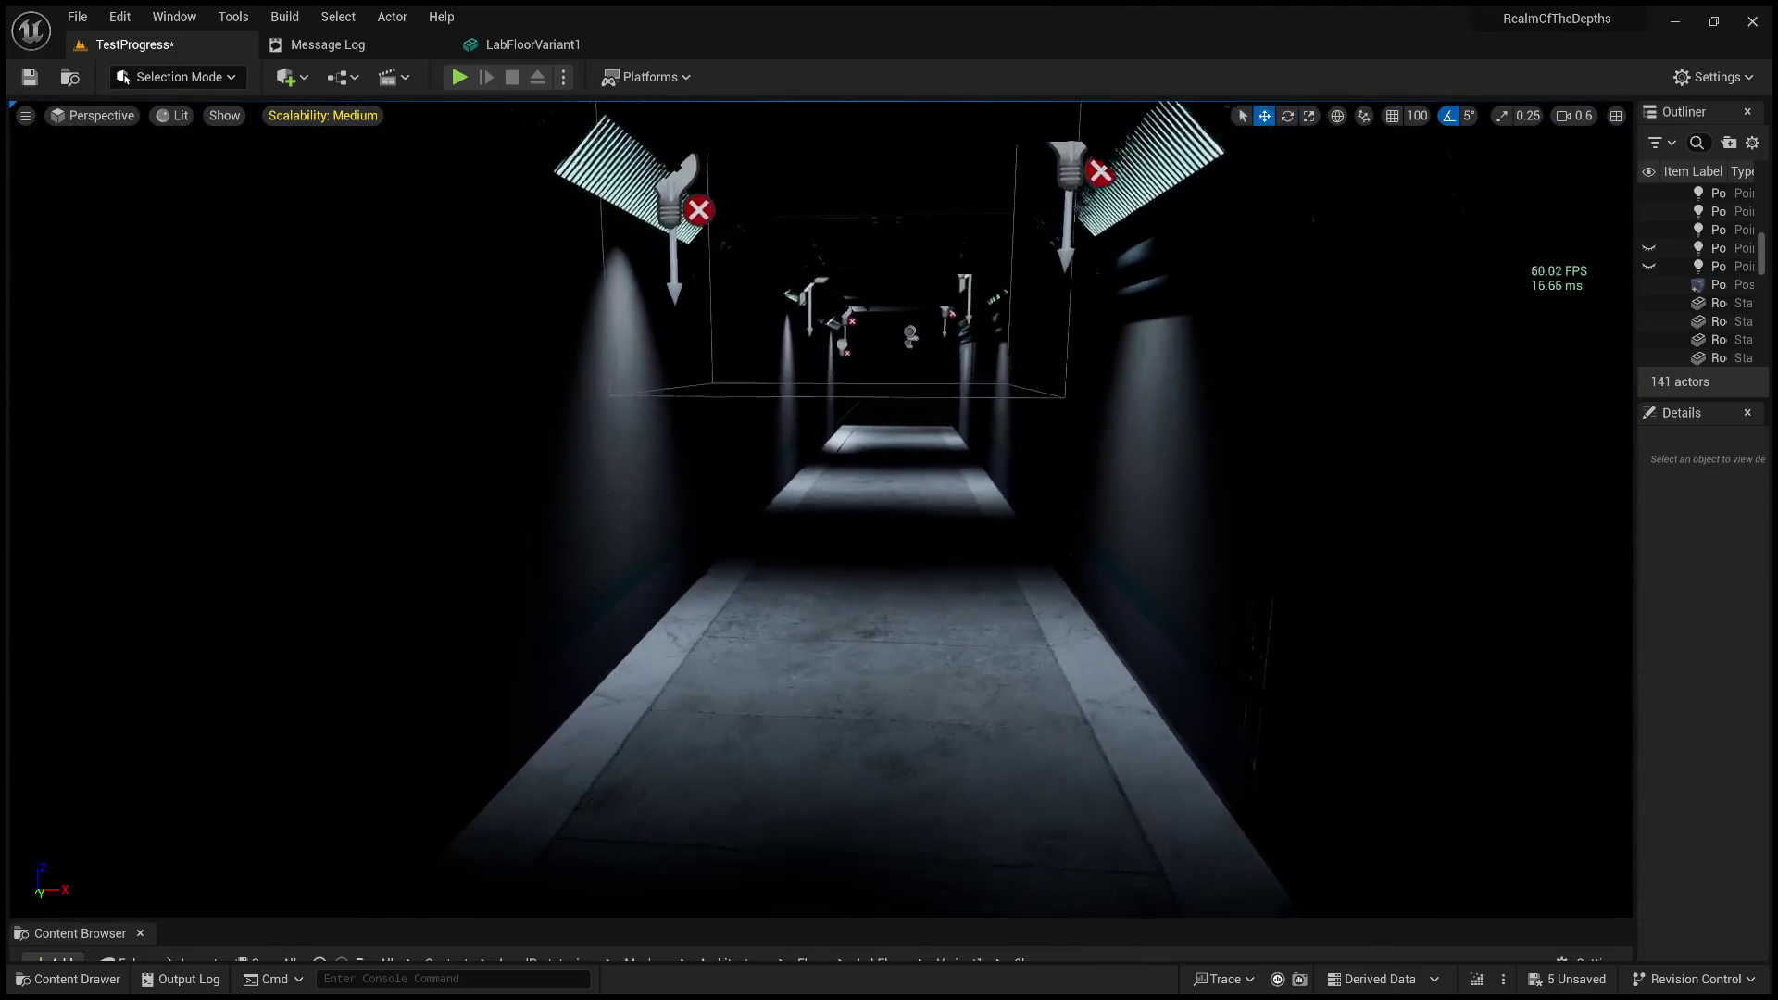
pyautogui.hotkey('ctrl', 'z')
pyautogui.moveTo(1632, 550); pyautogui.dragTo(1148, 556)
pyautogui.click(1448, 670)
pyautogui.write('0.2')
pyautogui.press('Return')
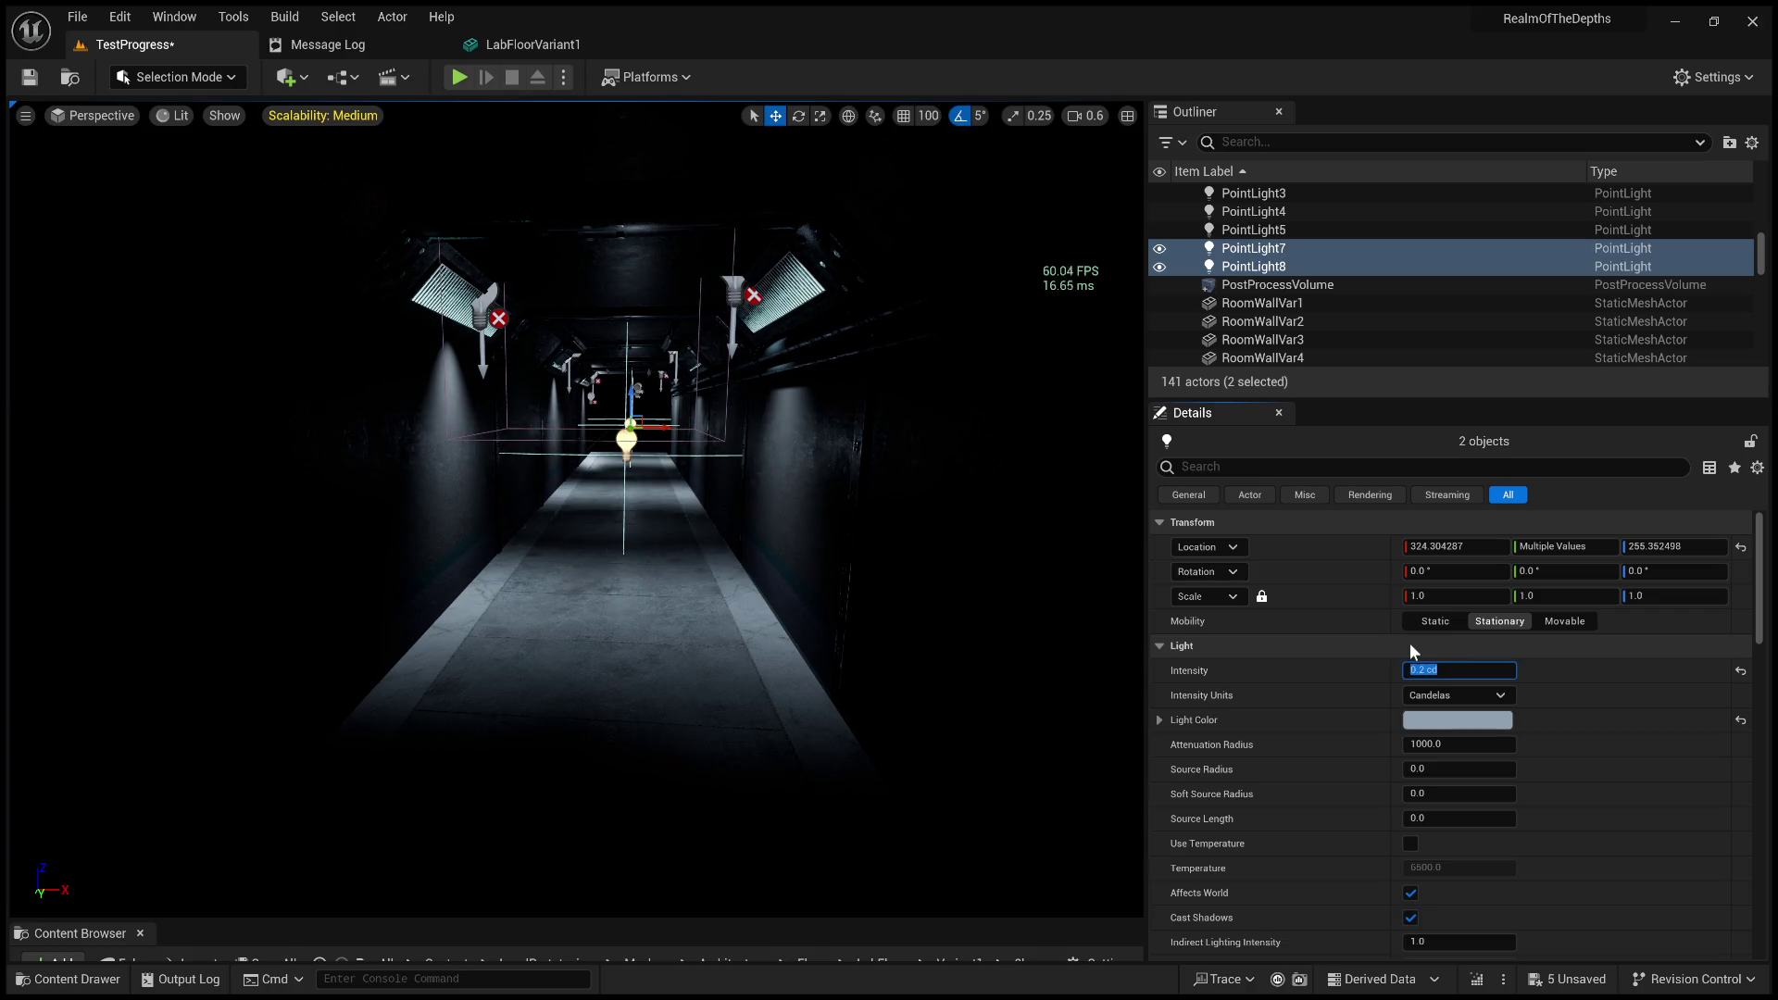
# Select SpotLight through SpotLight6 and set their intensity to 0.5 cd.
pyautogui.click(727, 293)
pyautogui.moveTo(1016, 359); pyautogui.dragTo(1016, 241)
pyautogui.moveTo(887, 511)
pyautogui.mouseDown()
pyautogui.moveTo(887, 463)
pyautogui.moveTo(887, 511)
pyautogui.mouseUp()
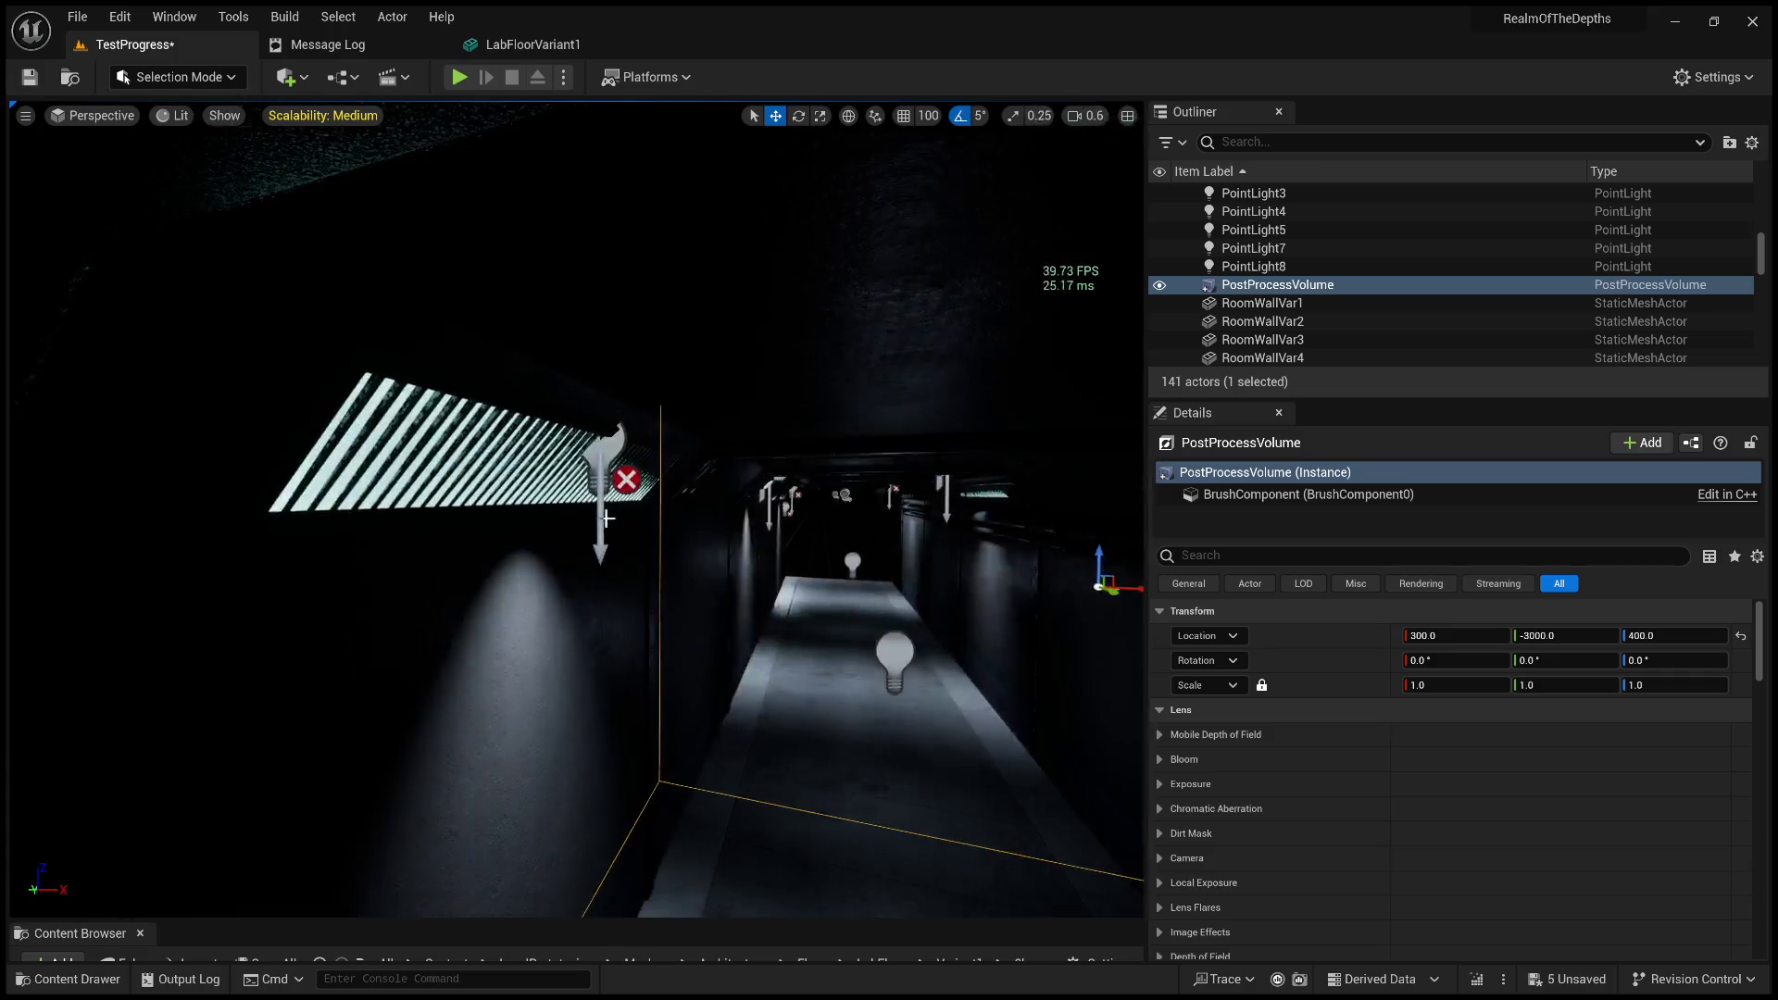
pyautogui.click(887, 511)
pyautogui.scroll(-3, 1291, 313)
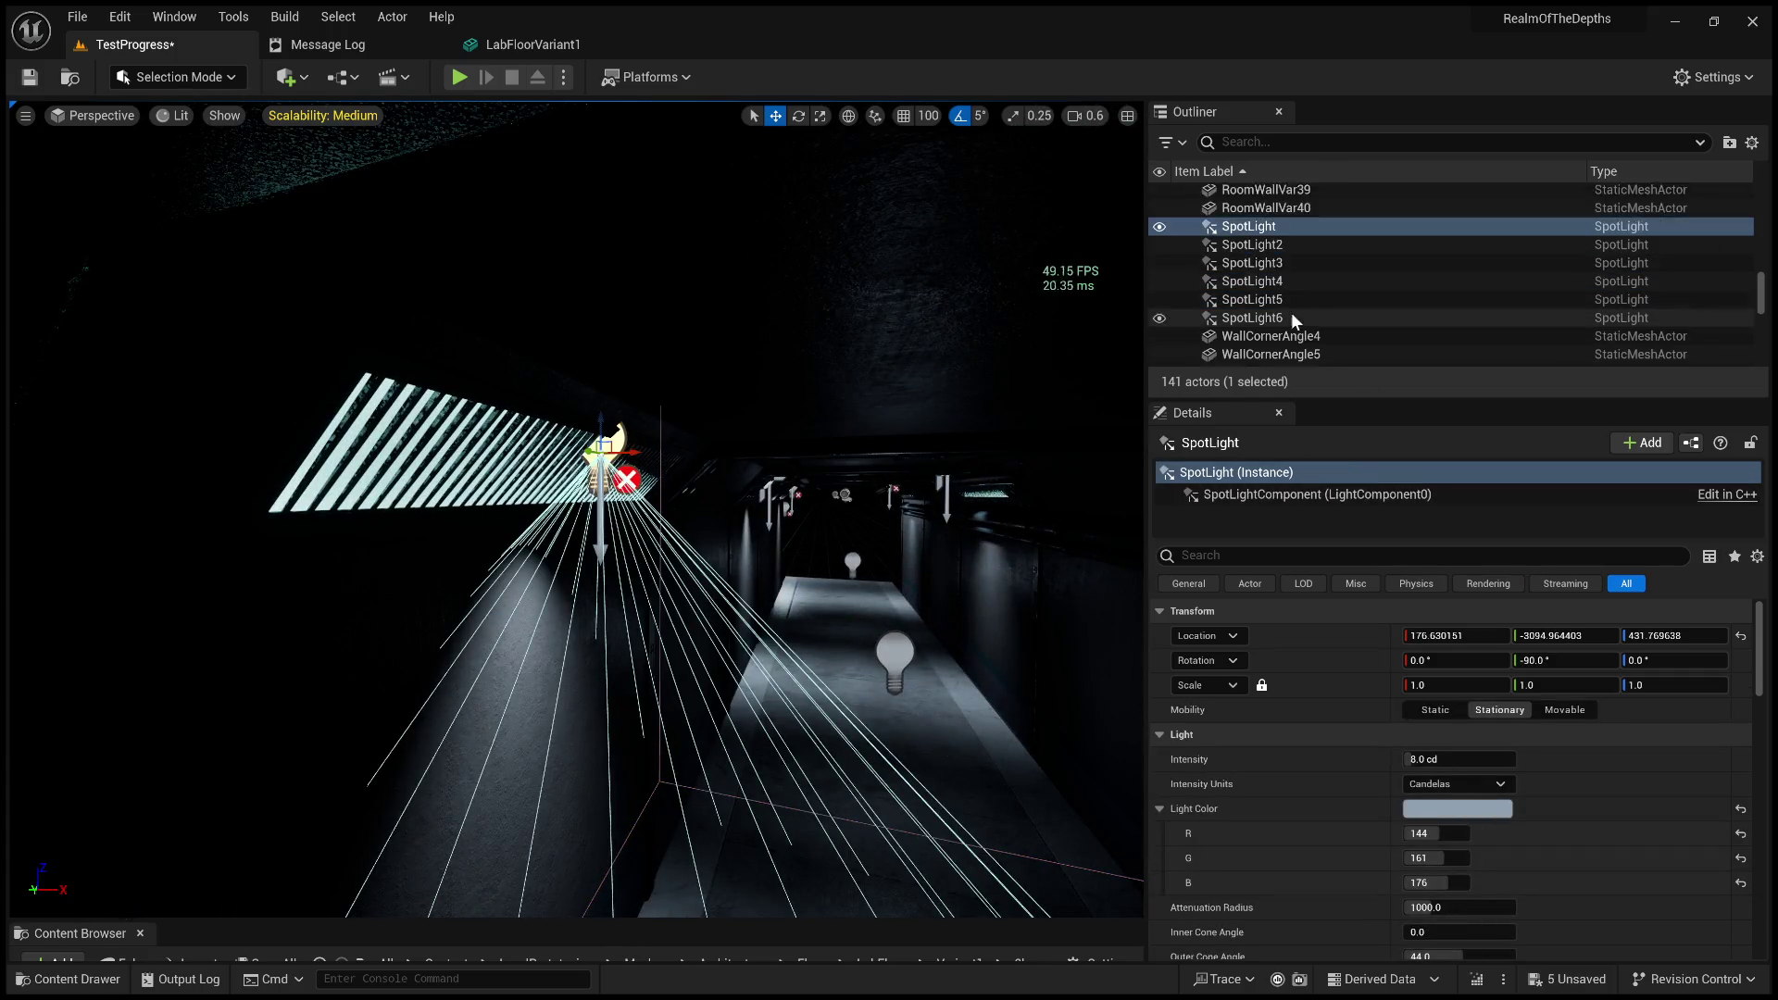
pyautogui.keyDown('shift'); pyautogui.click(1300, 289); pyautogui.keyUp('shift')
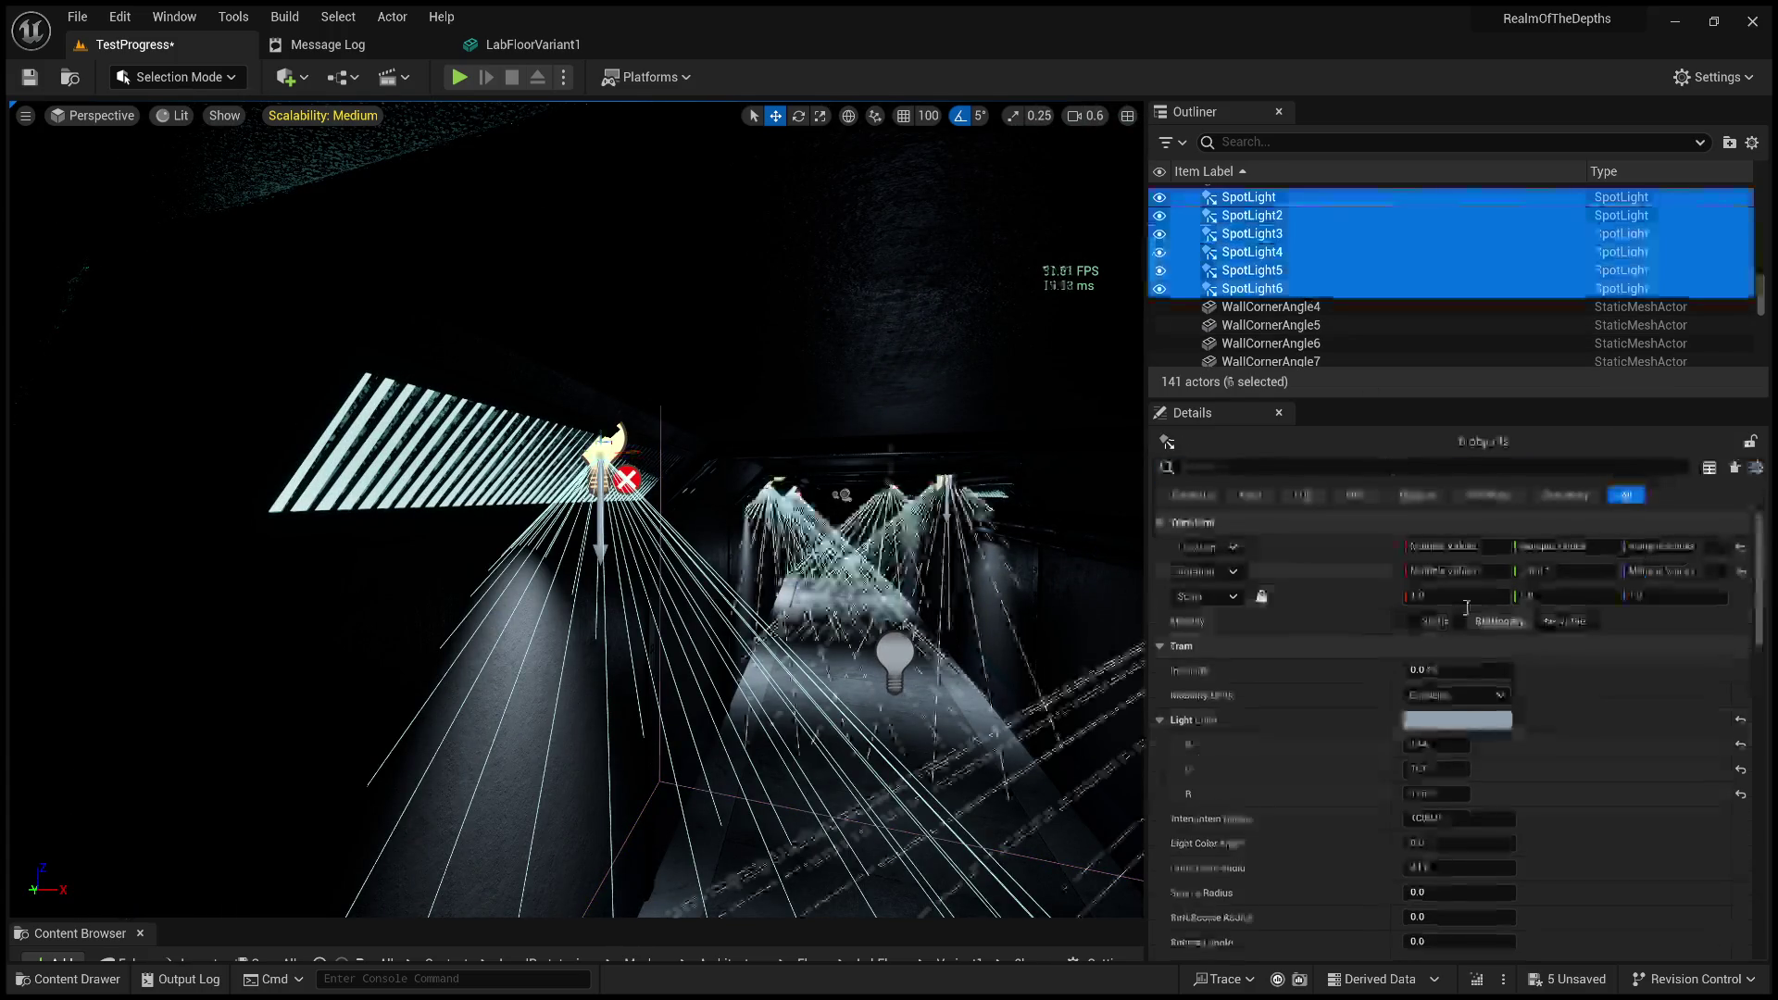
pyautogui.click(1453, 669)
pyautogui.press('BackSpace')
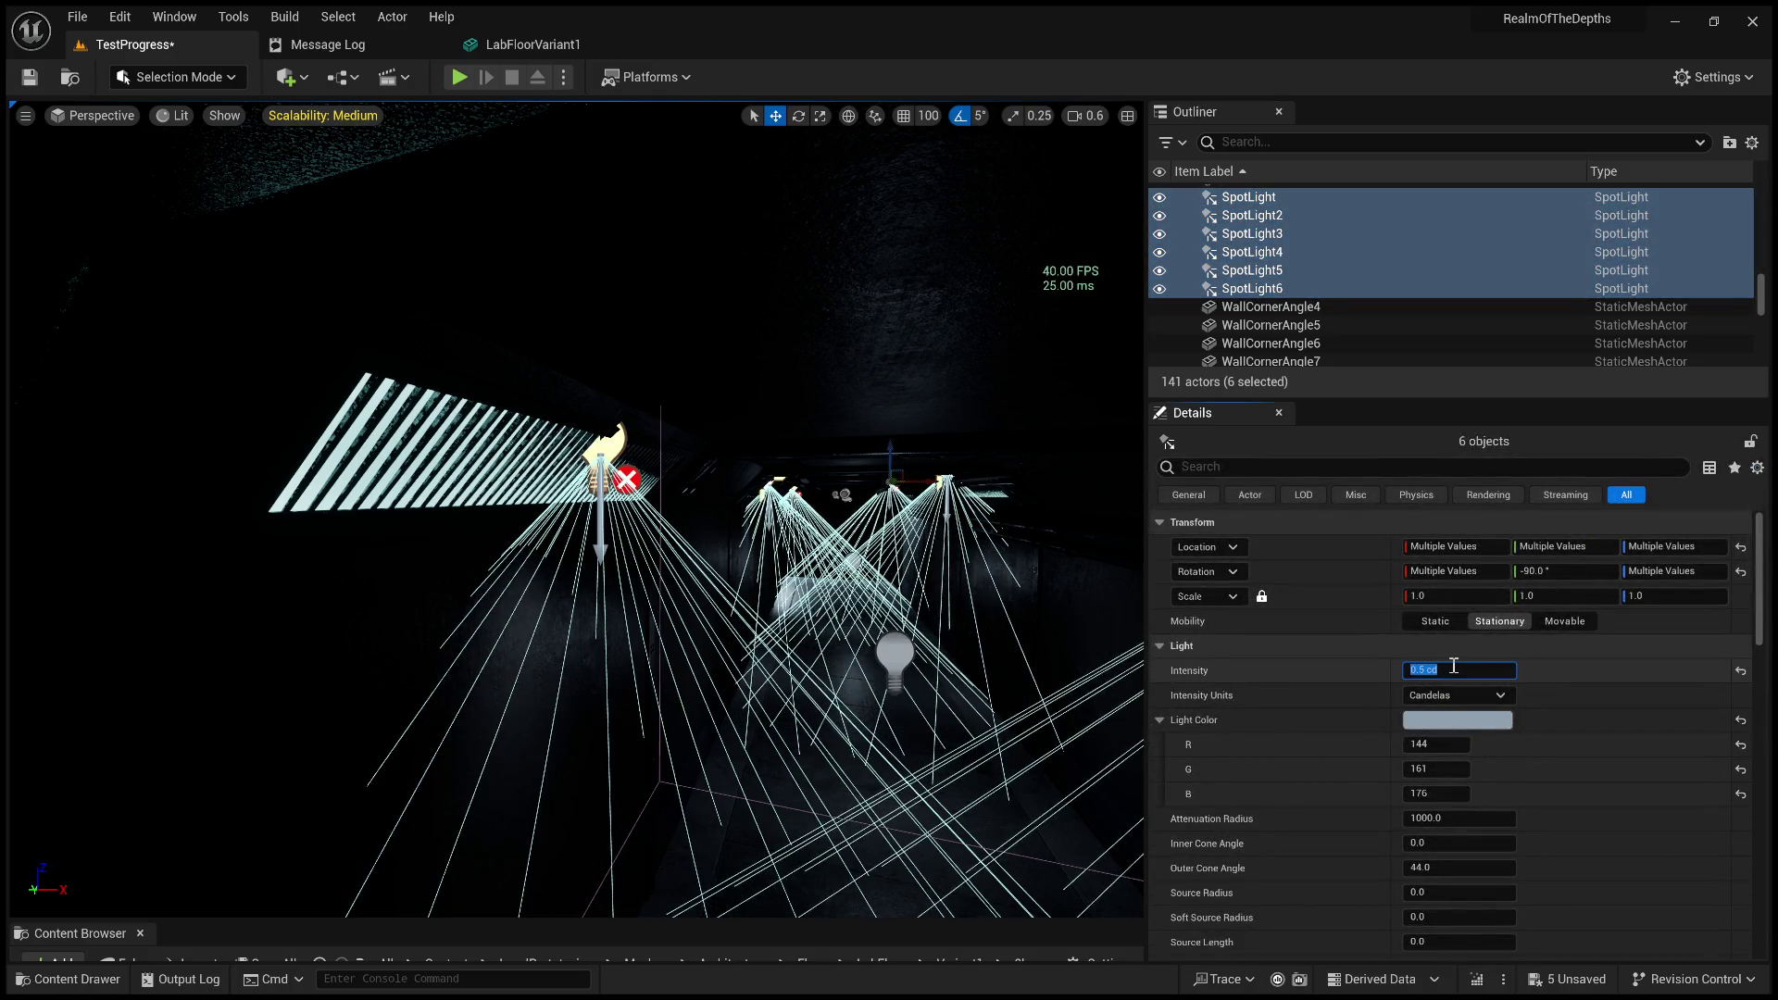
pyautogui.press('Return')
# Delete the stray corridor point light, select the LabFloorVariant2 tile, and start a play test.
pyautogui.press('f')
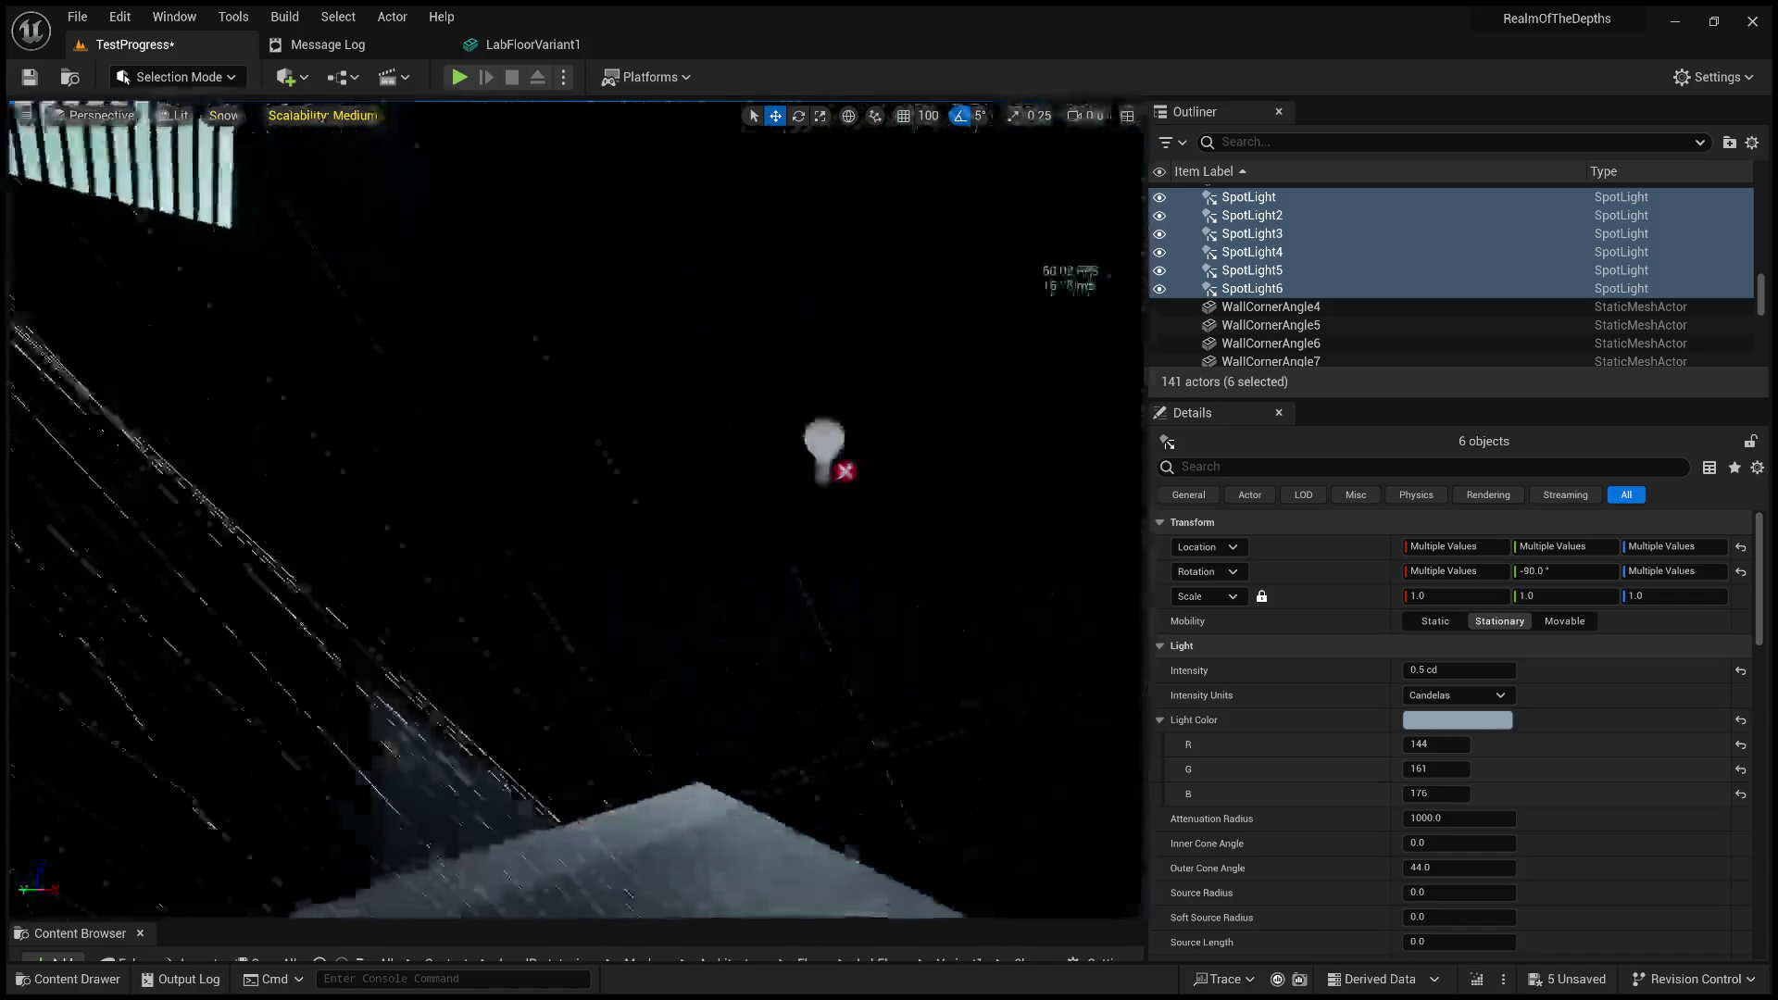
pyautogui.click(1004, 384)
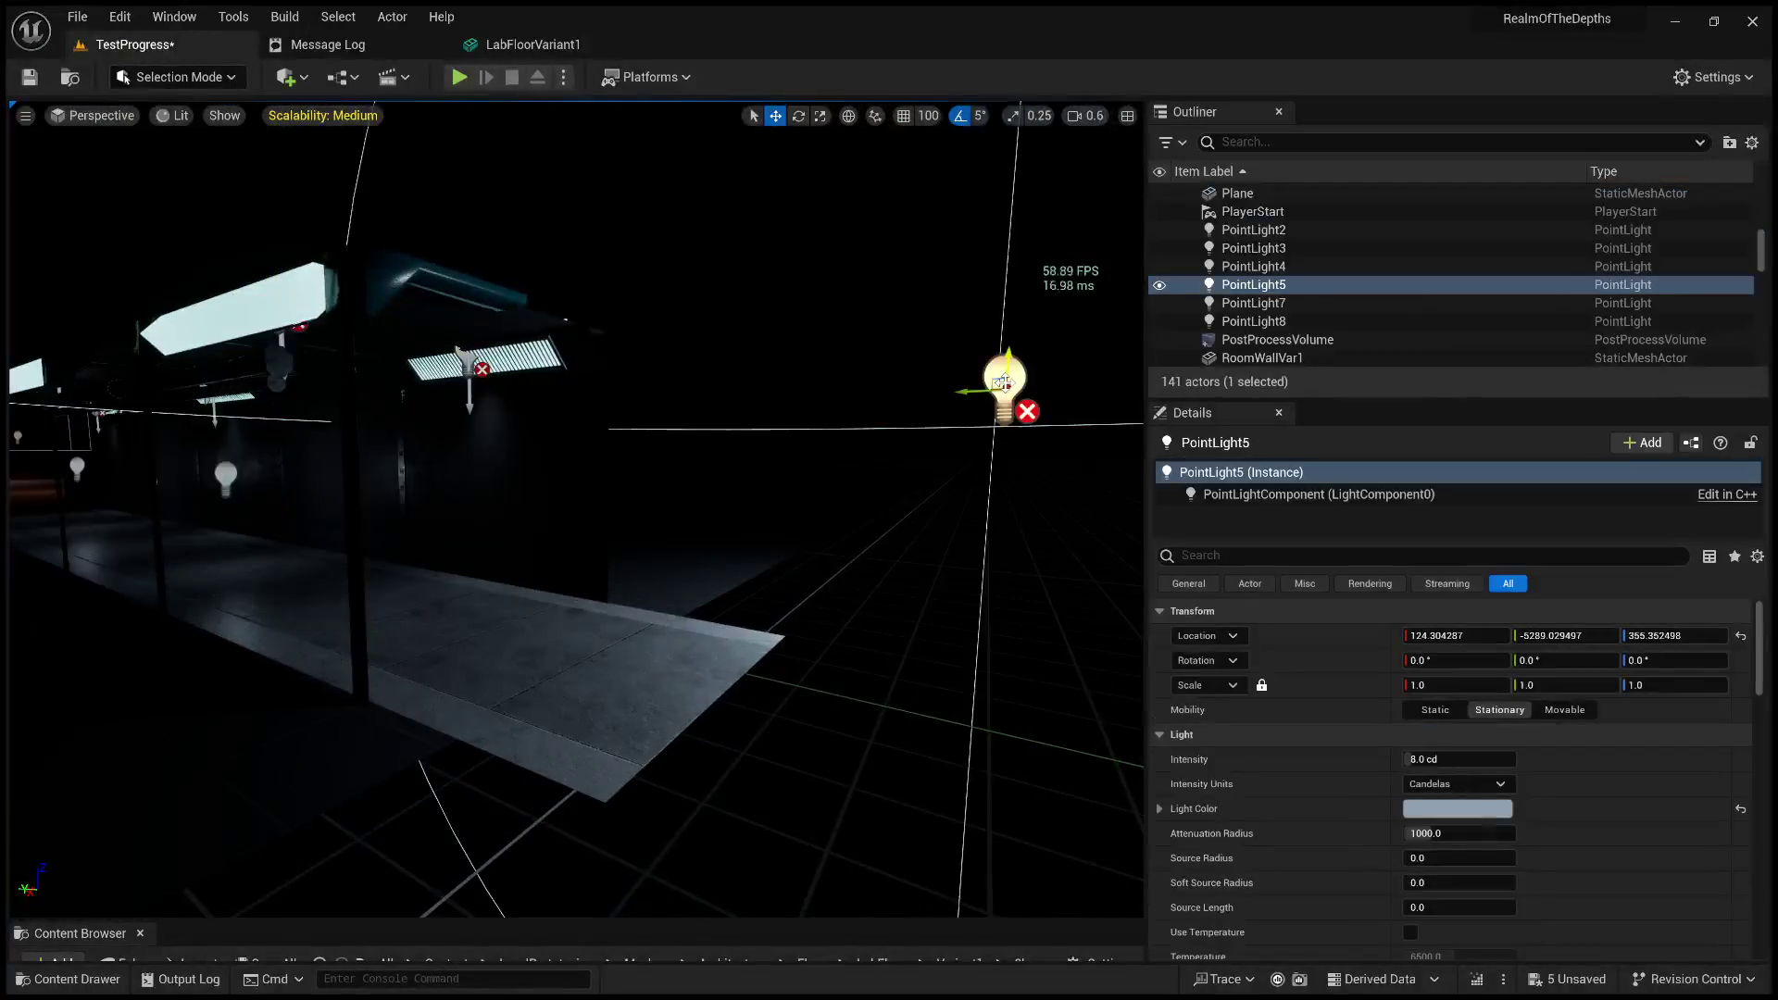
pyautogui.press('Delete')
pyautogui.scroll(1, 574, 509)
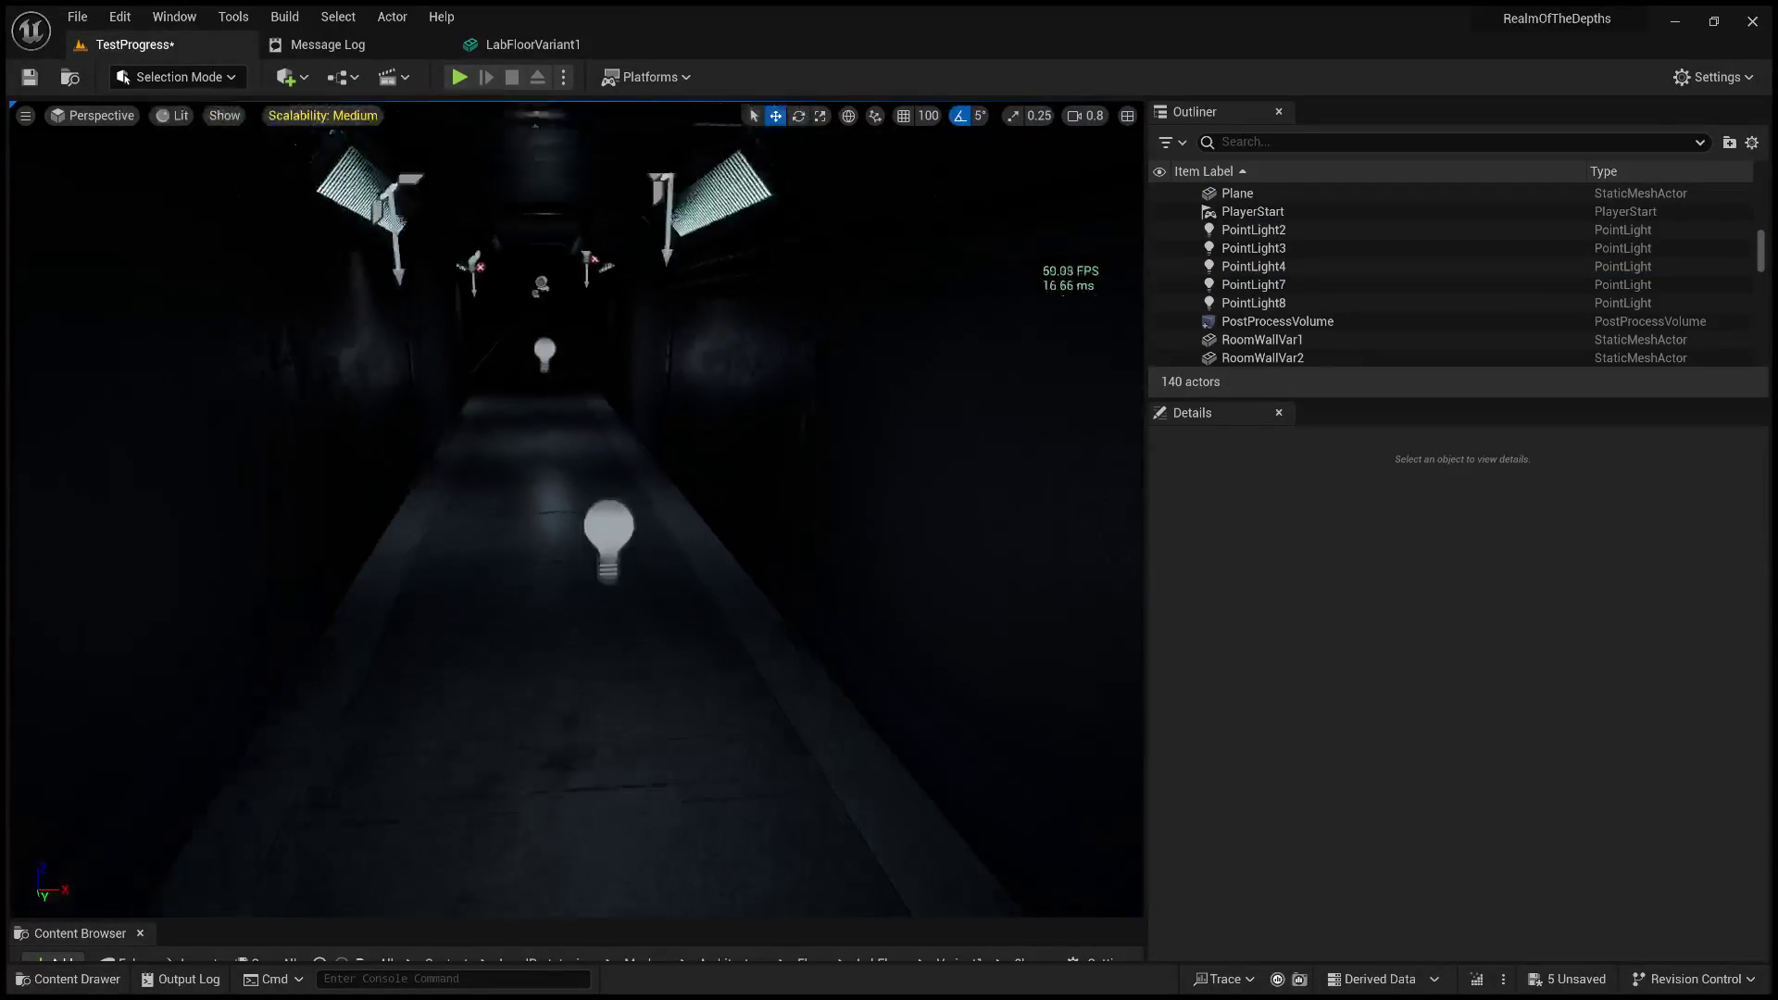
pyautogui.click(610, 696)
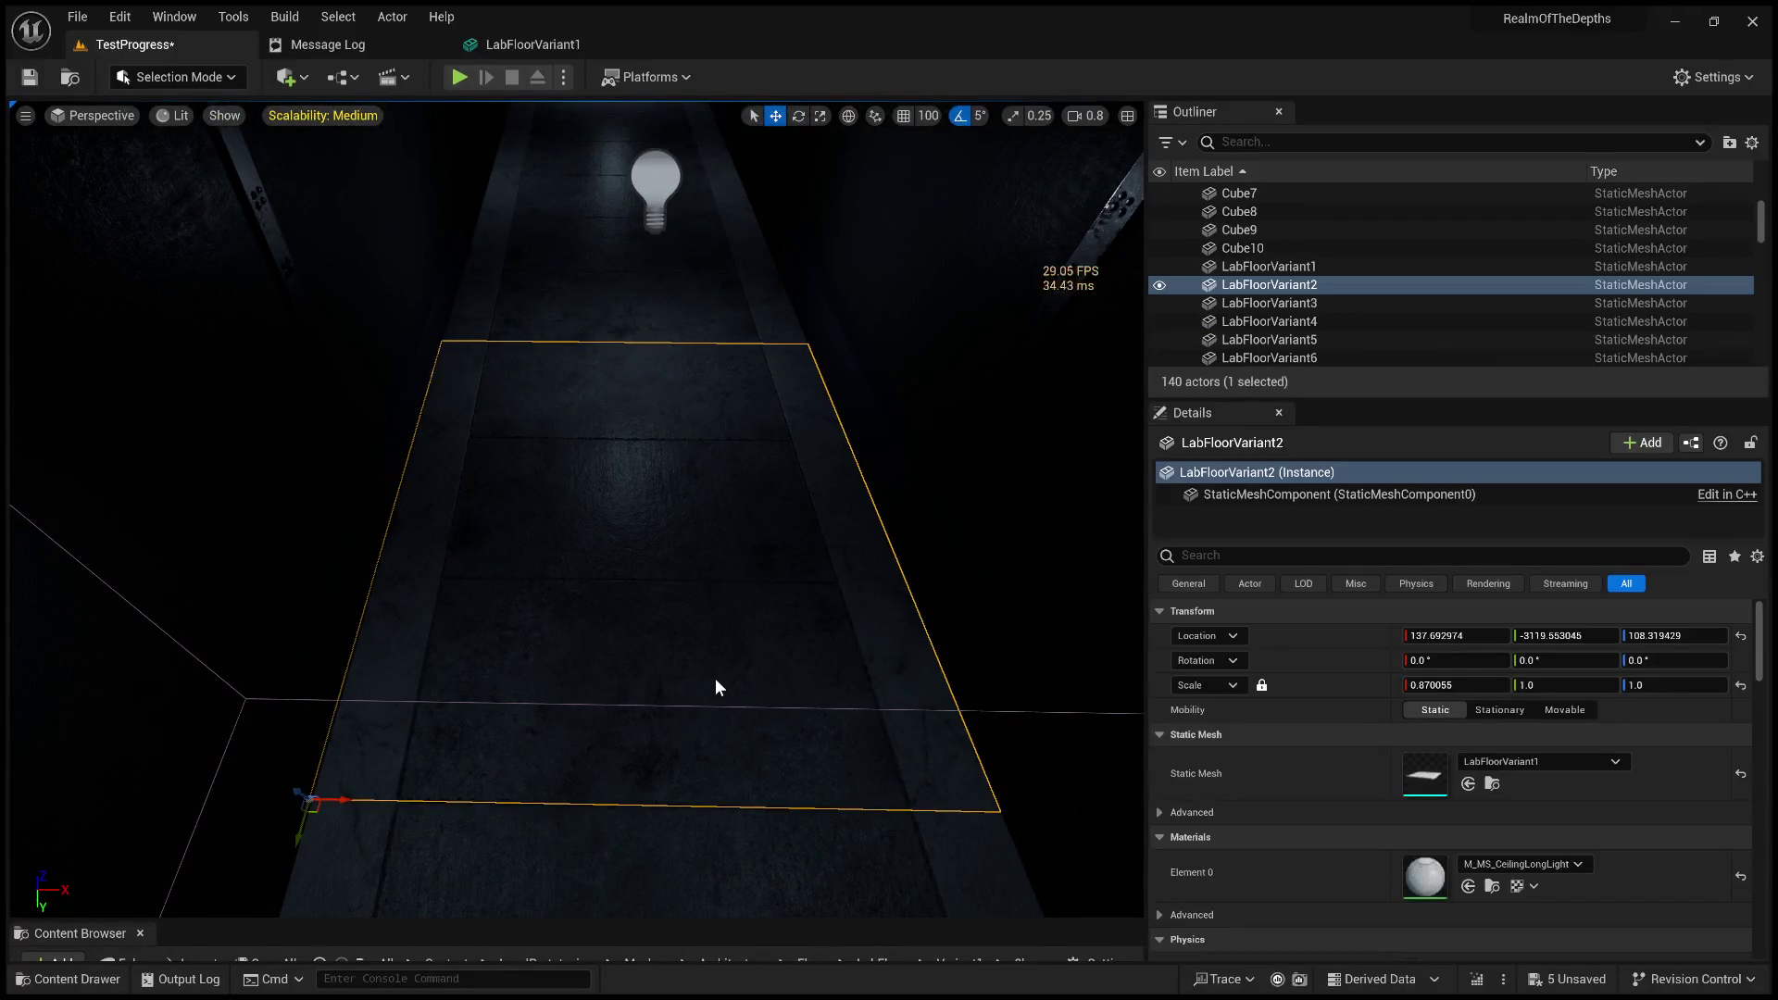
pyautogui.hotkey('alt', 'p')
pyautogui.press('w')
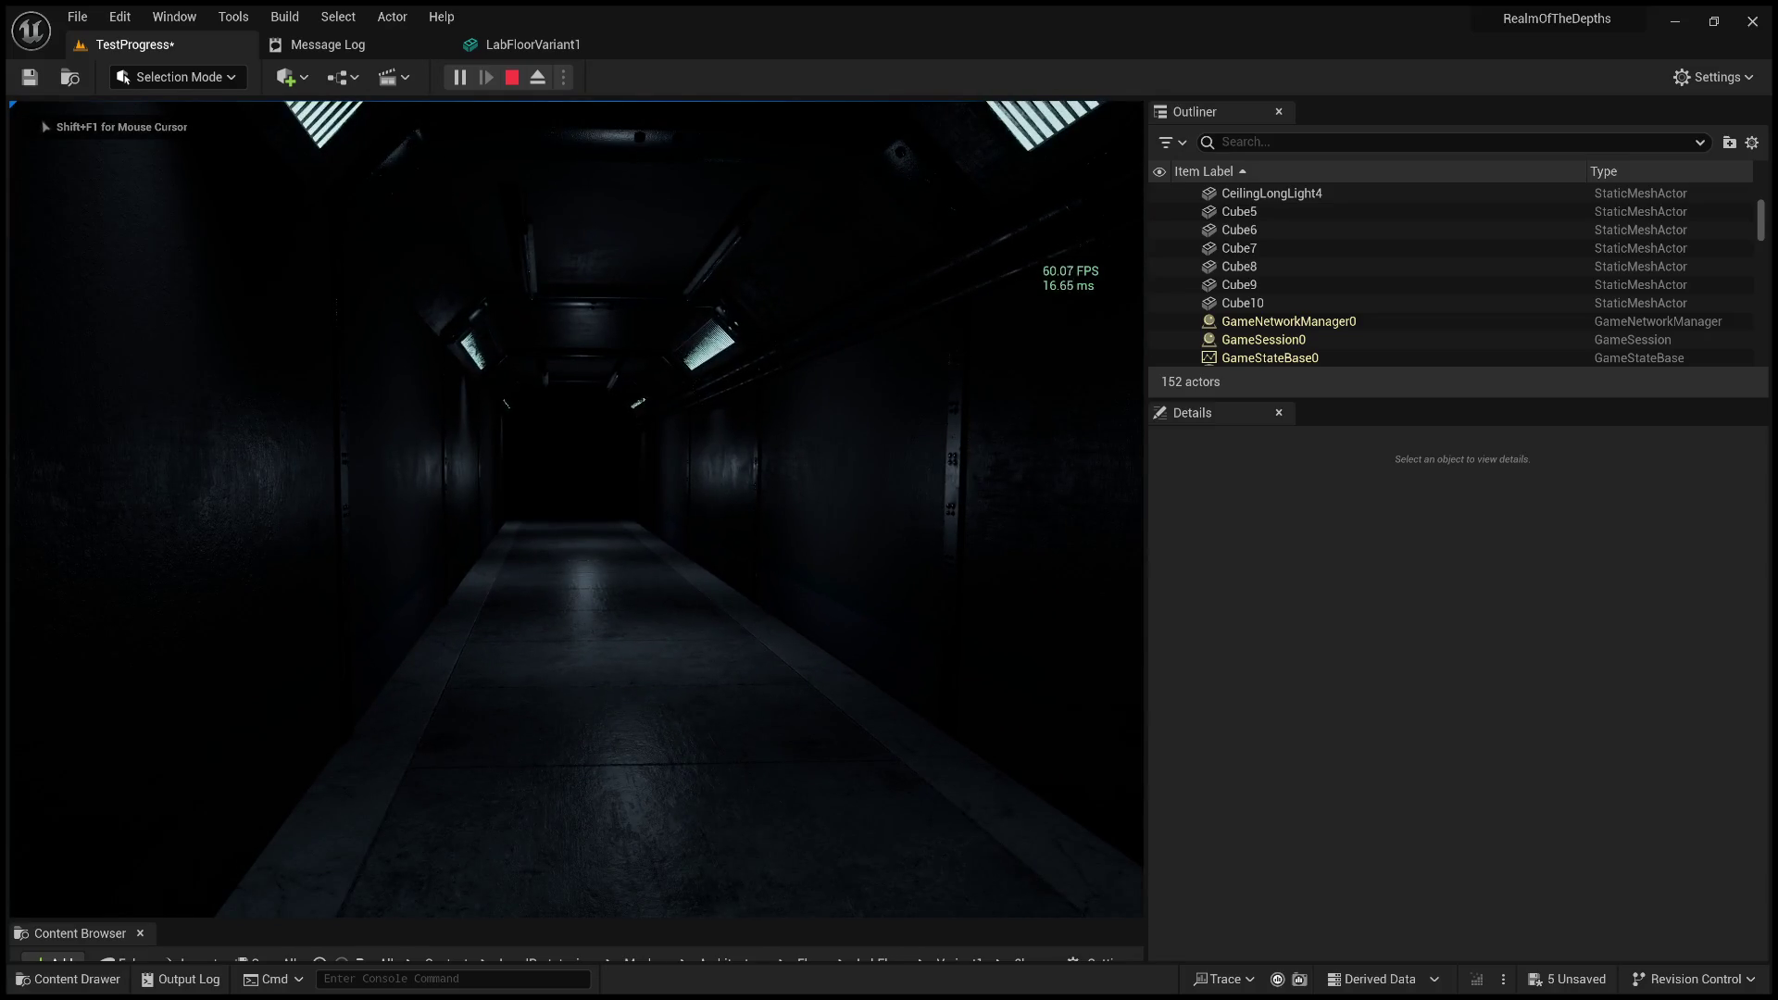
# Stop the play test and undo twice to restore the deleted PointLight5.
pyautogui.press('Escape')
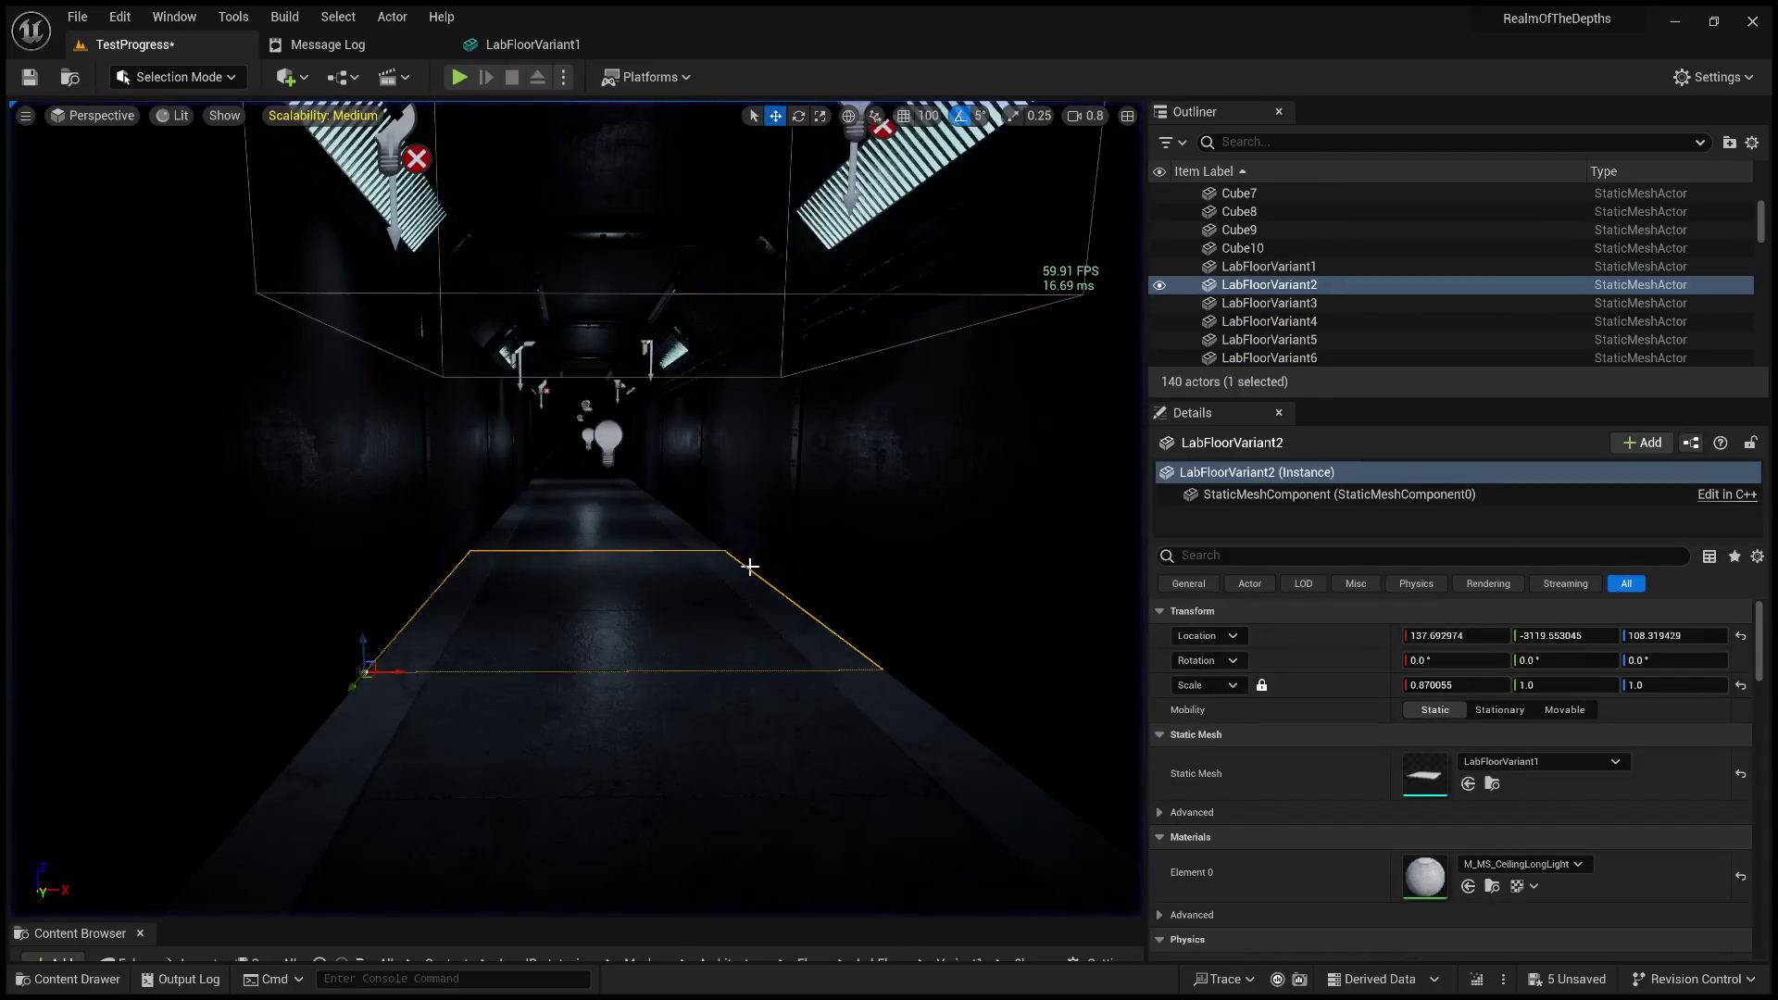
pyautogui.hotkey('ctrl', 'z')
pyautogui.hotkey('ctrl', 'z')
pyautogui.hotkey('ctrl', 'z')
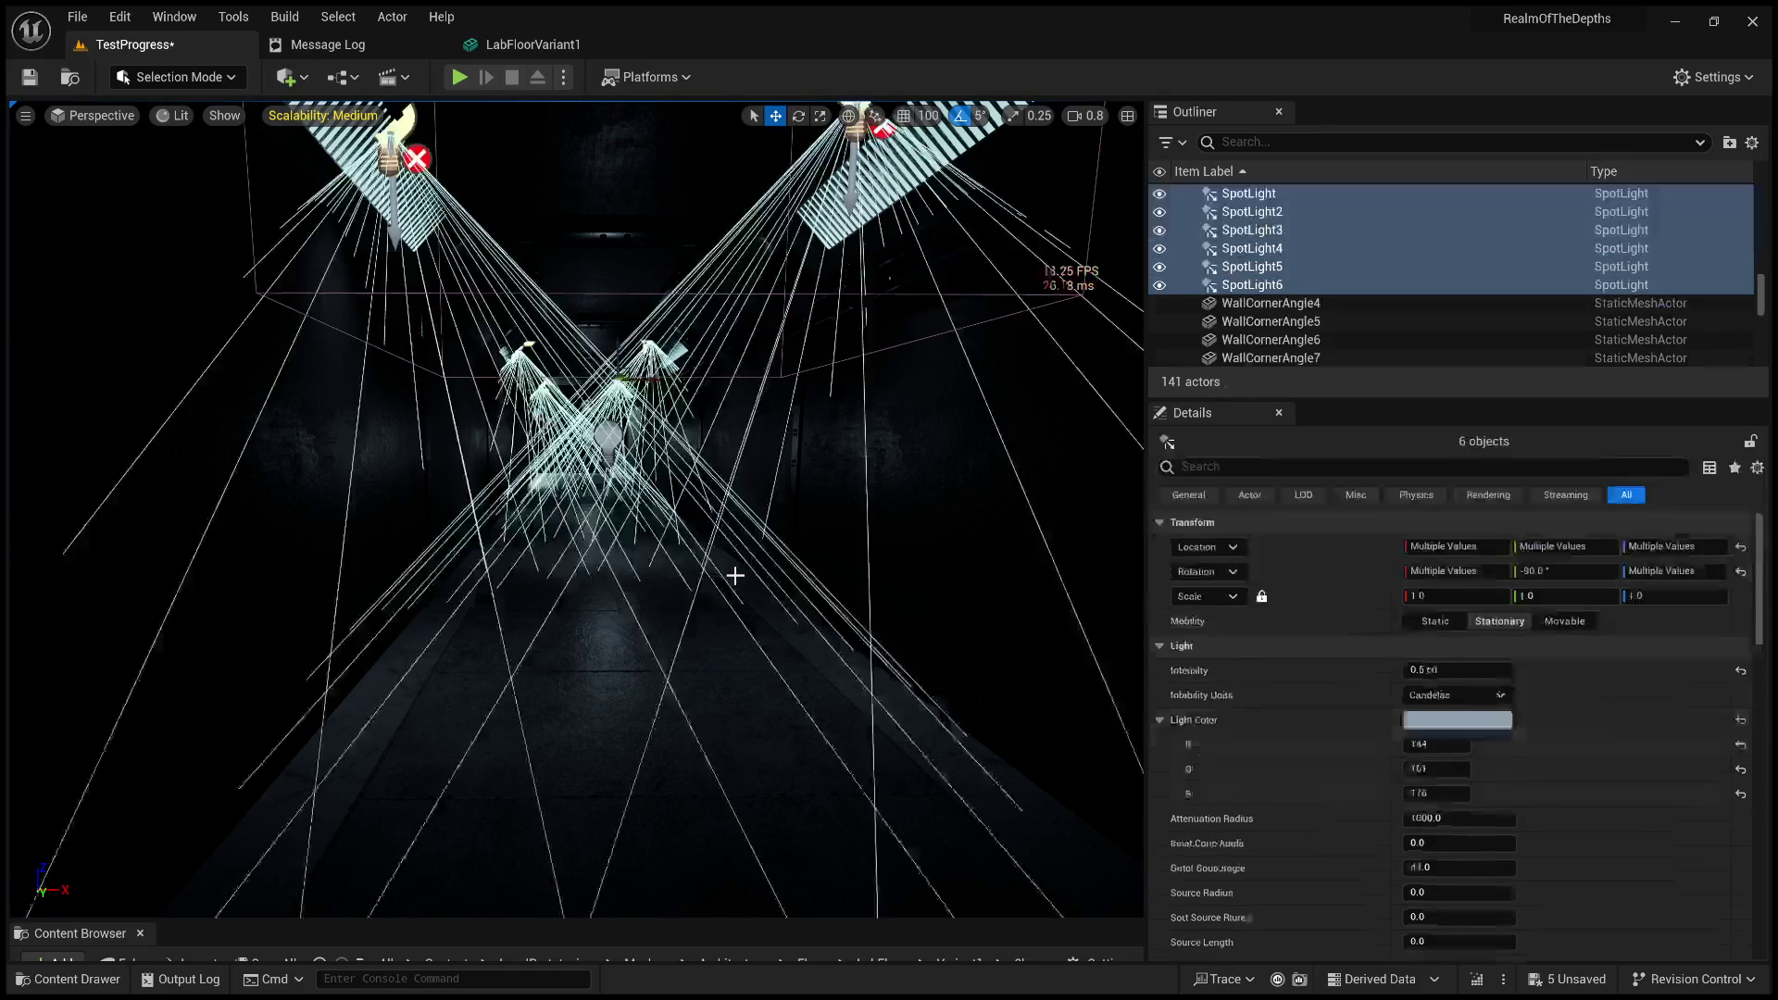
pyautogui.hotkey('ctrl', 'z')
pyautogui.hotkey('ctrl', 'z')
pyautogui.hotkey('ctrl', 'z')
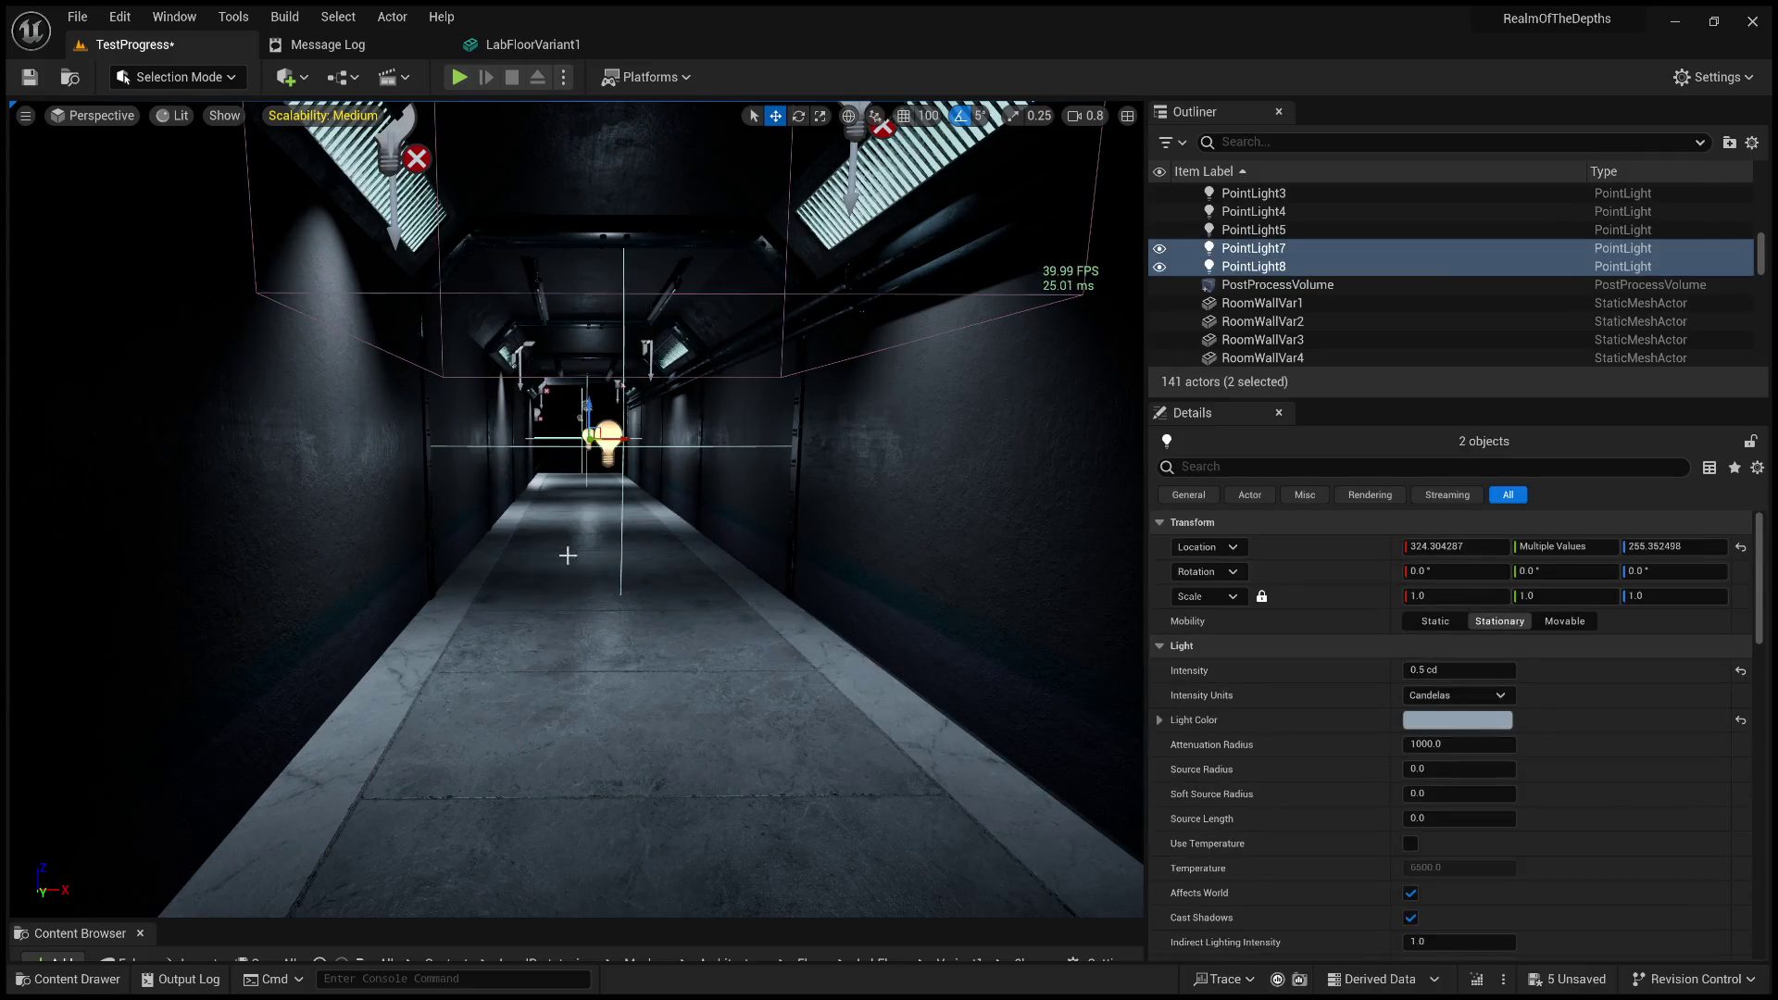
pyautogui.scroll(2, 726, 553)
pyautogui.moveTo(727, 553); pyautogui.dragTo(727, 553)
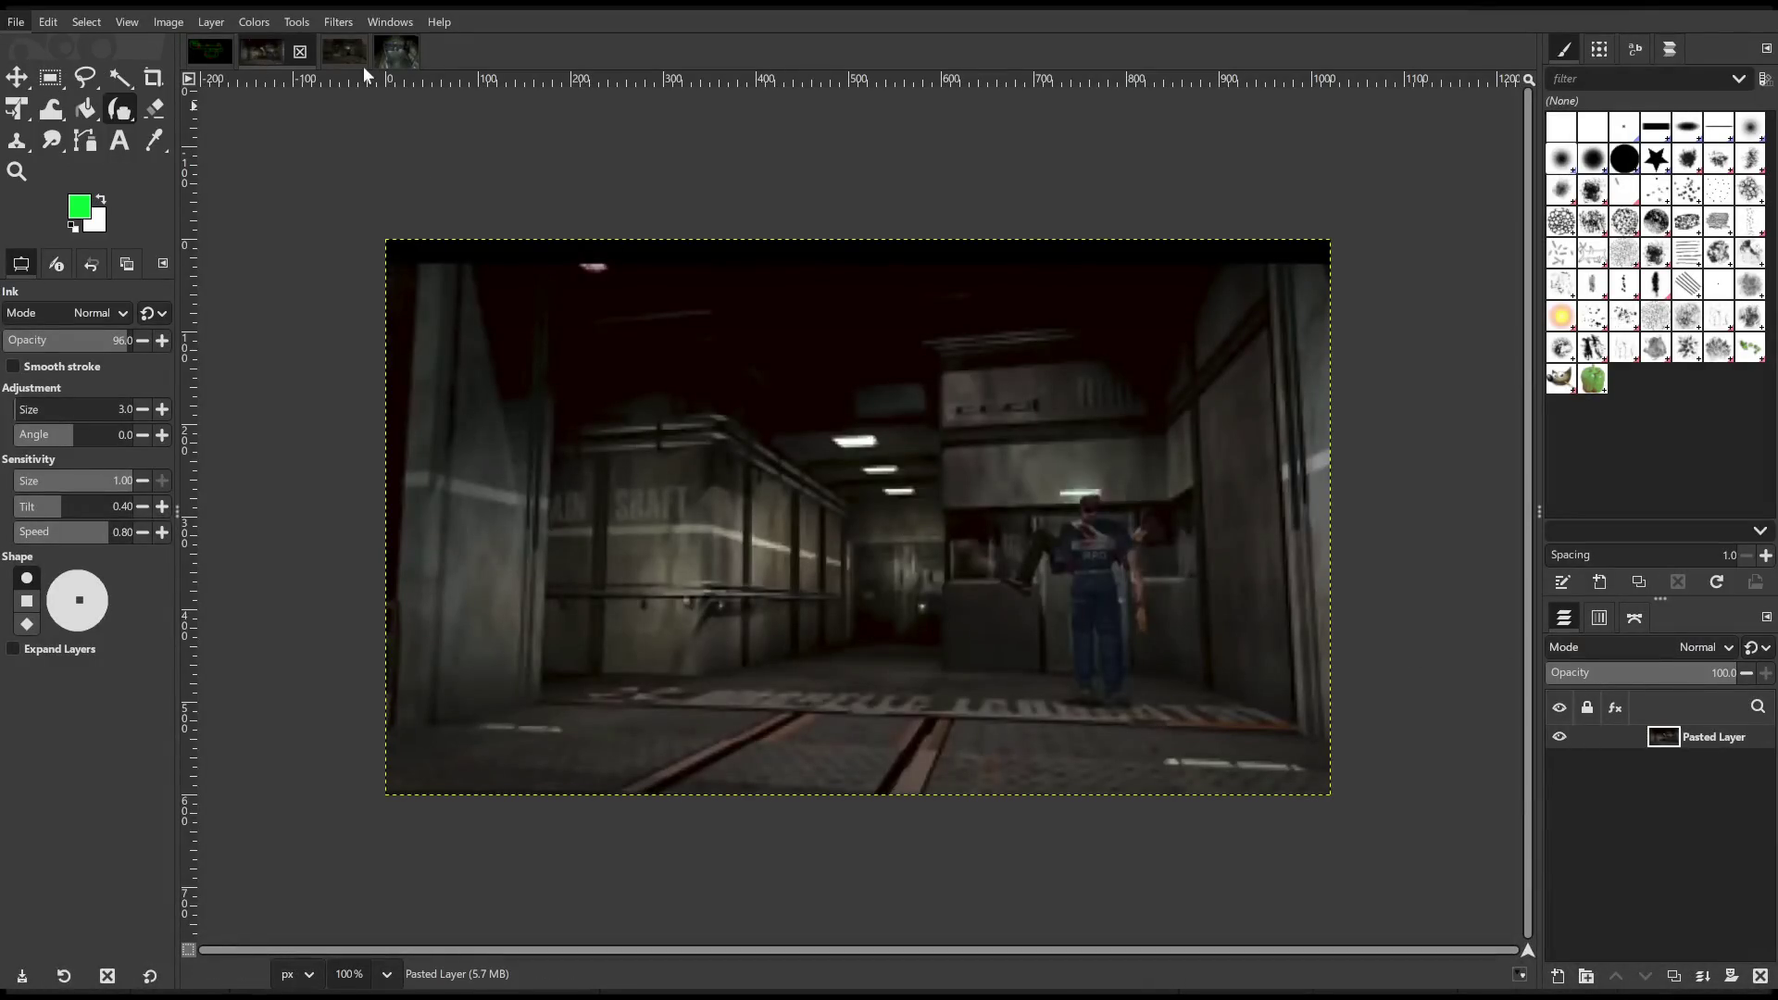
# Paste the copied corridor screenshot into GIMP as a new image with Ctrl+Shift+V.
pyautogui.hotkey('ctrl', 'shift', 'v')
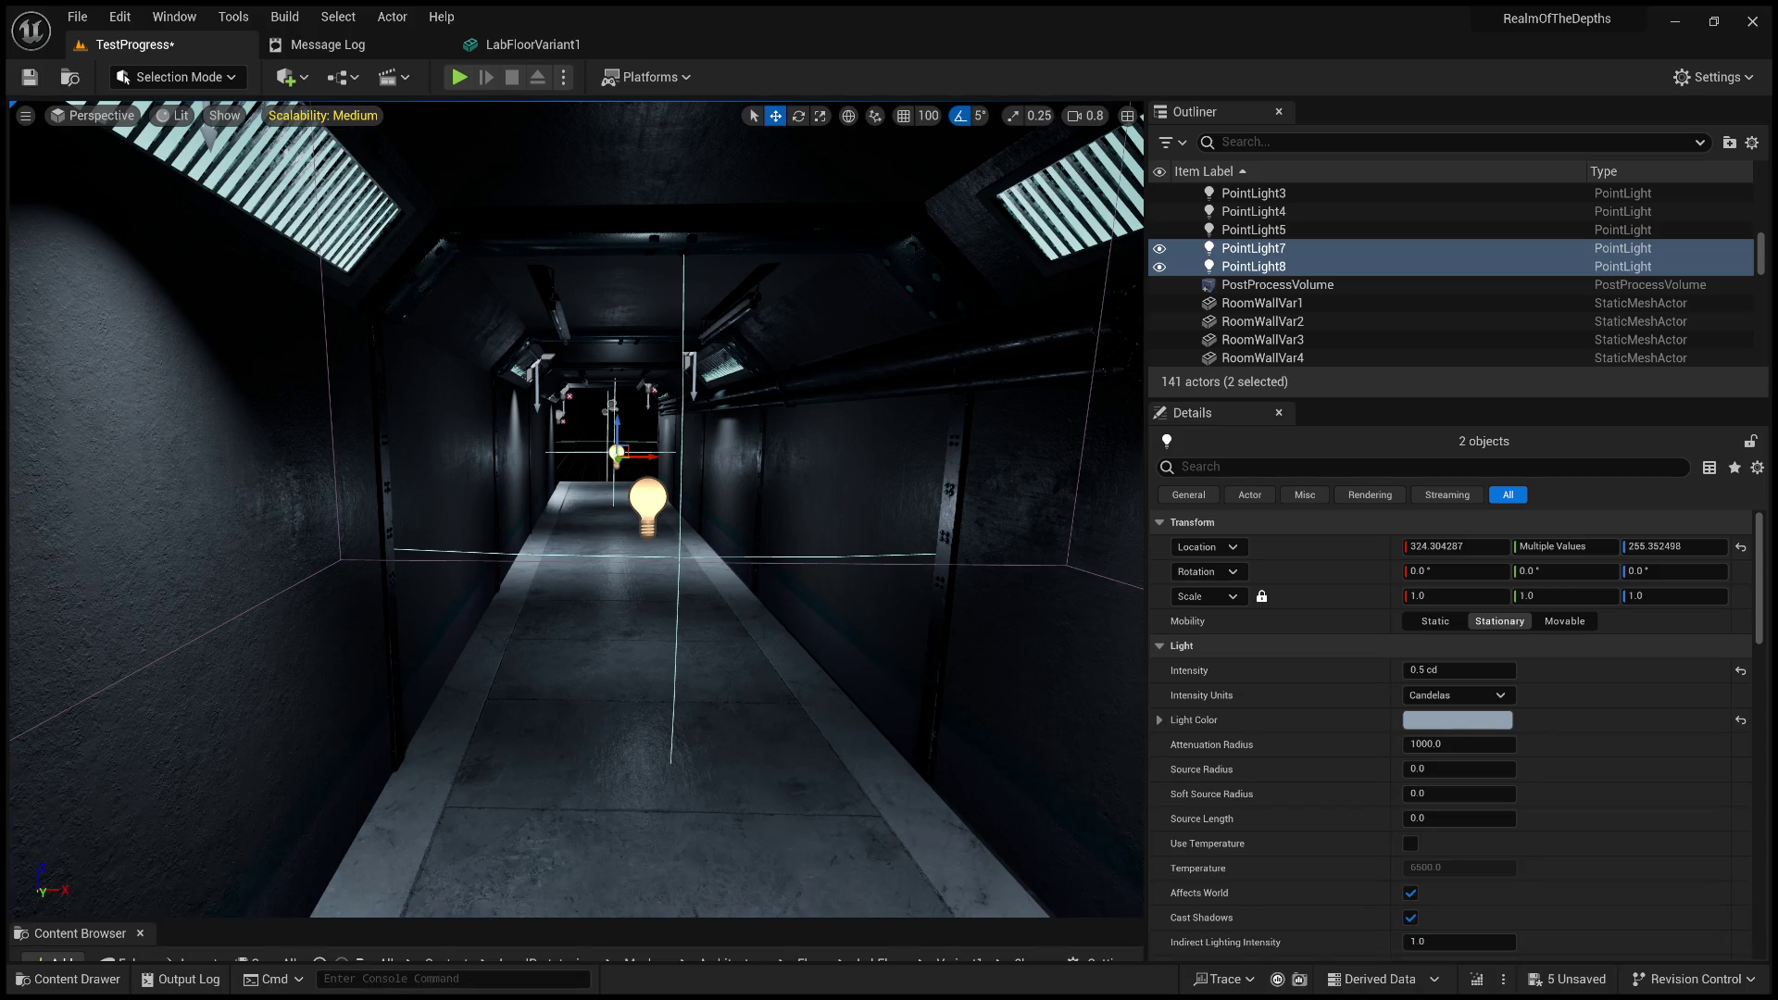
# Survey the corridor's ceiling lights and delete PointLight5.
pyautogui.click(586, 411)
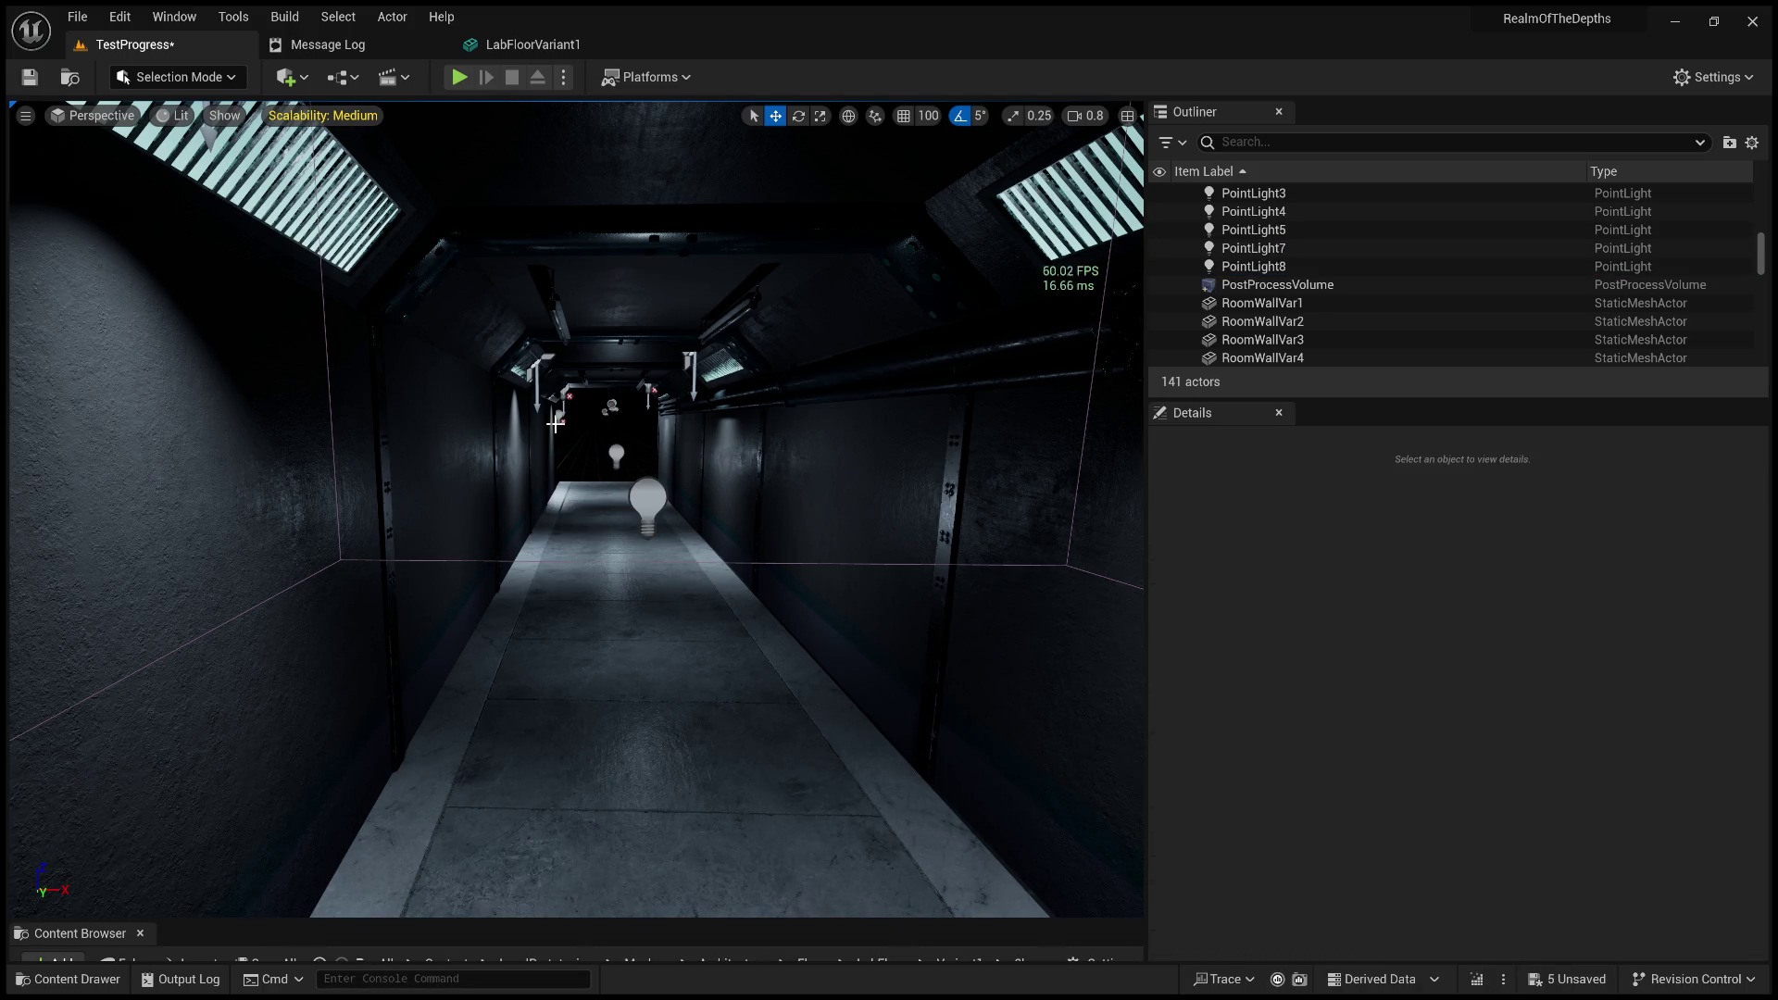
pyautogui.moveTo(555, 424)
pyautogui.mouseDown()
pyautogui.moveTo(481, 407)
pyautogui.moveTo(556, 421)
pyautogui.moveTo(554, 369)
pyautogui.mouseUp()
pyautogui.click(424, 389)
pyautogui.click(415, 412)
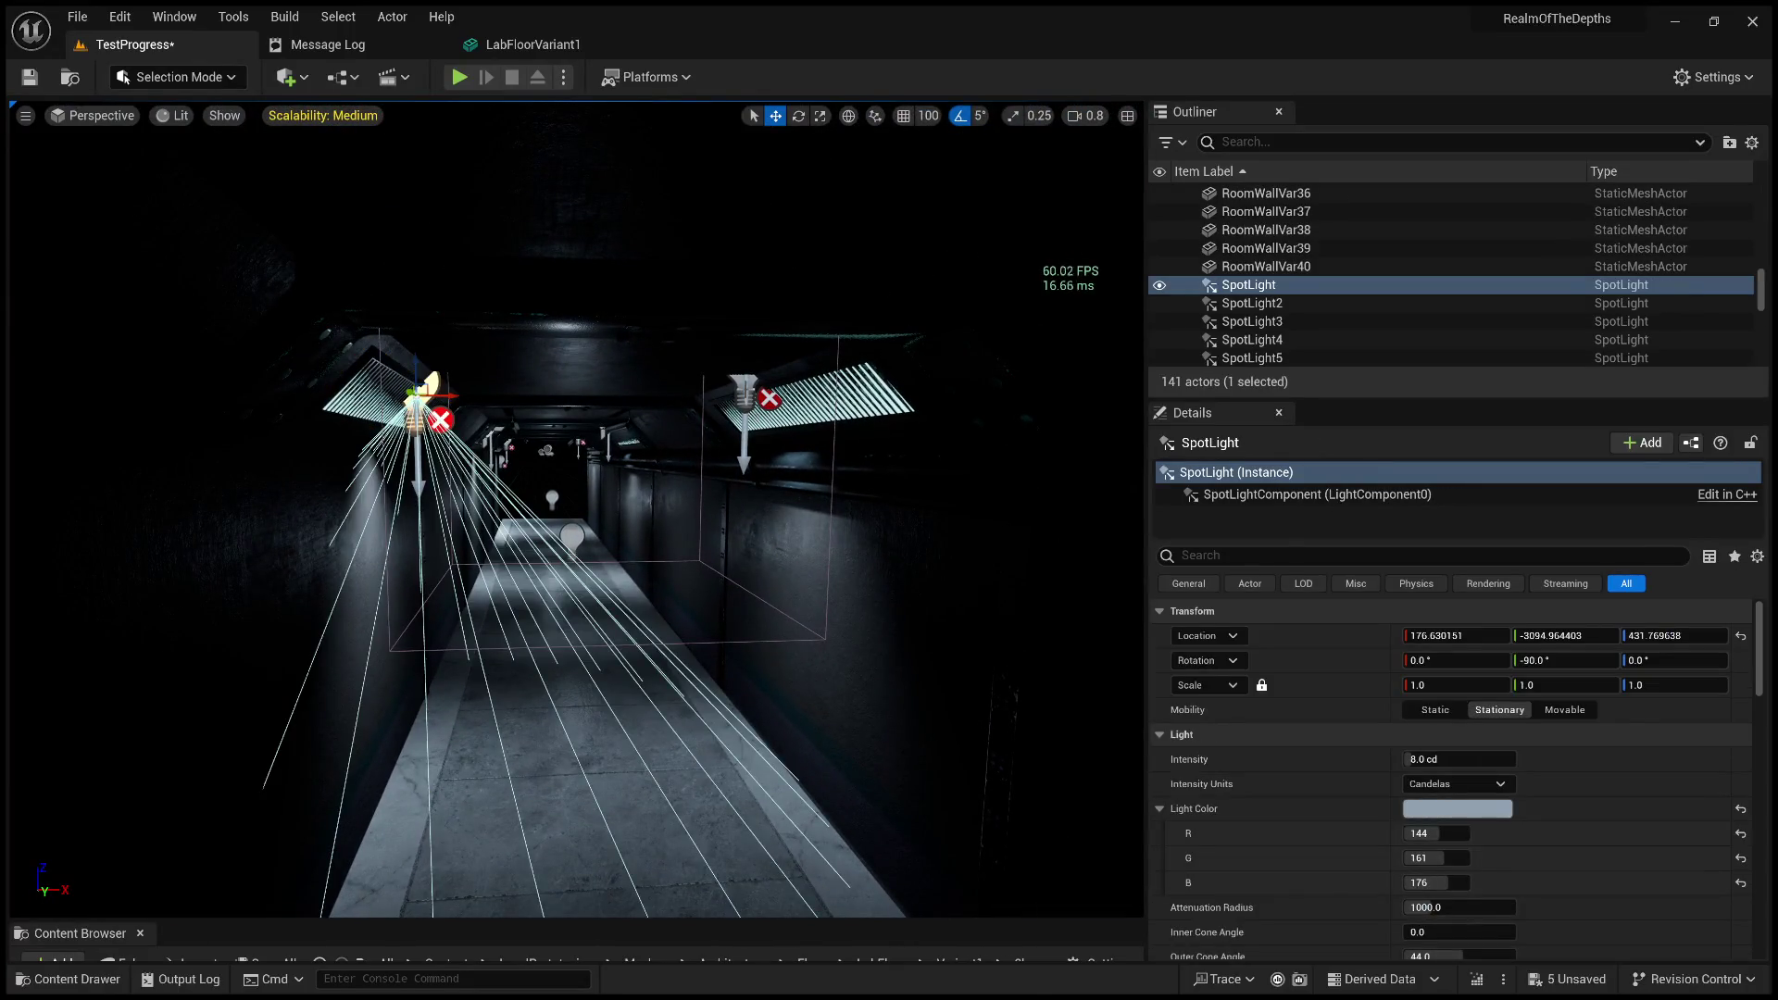
pyautogui.keyDown('ctrl'); pyautogui.click(745, 393); pyautogui.keyUp('ctrl')
pyautogui.moveTo(746, 399); pyautogui.dragTo(745, 440)
pyautogui.keyDown('ctrl'); pyautogui.click(567, 622); pyautogui.keyUp('ctrl')
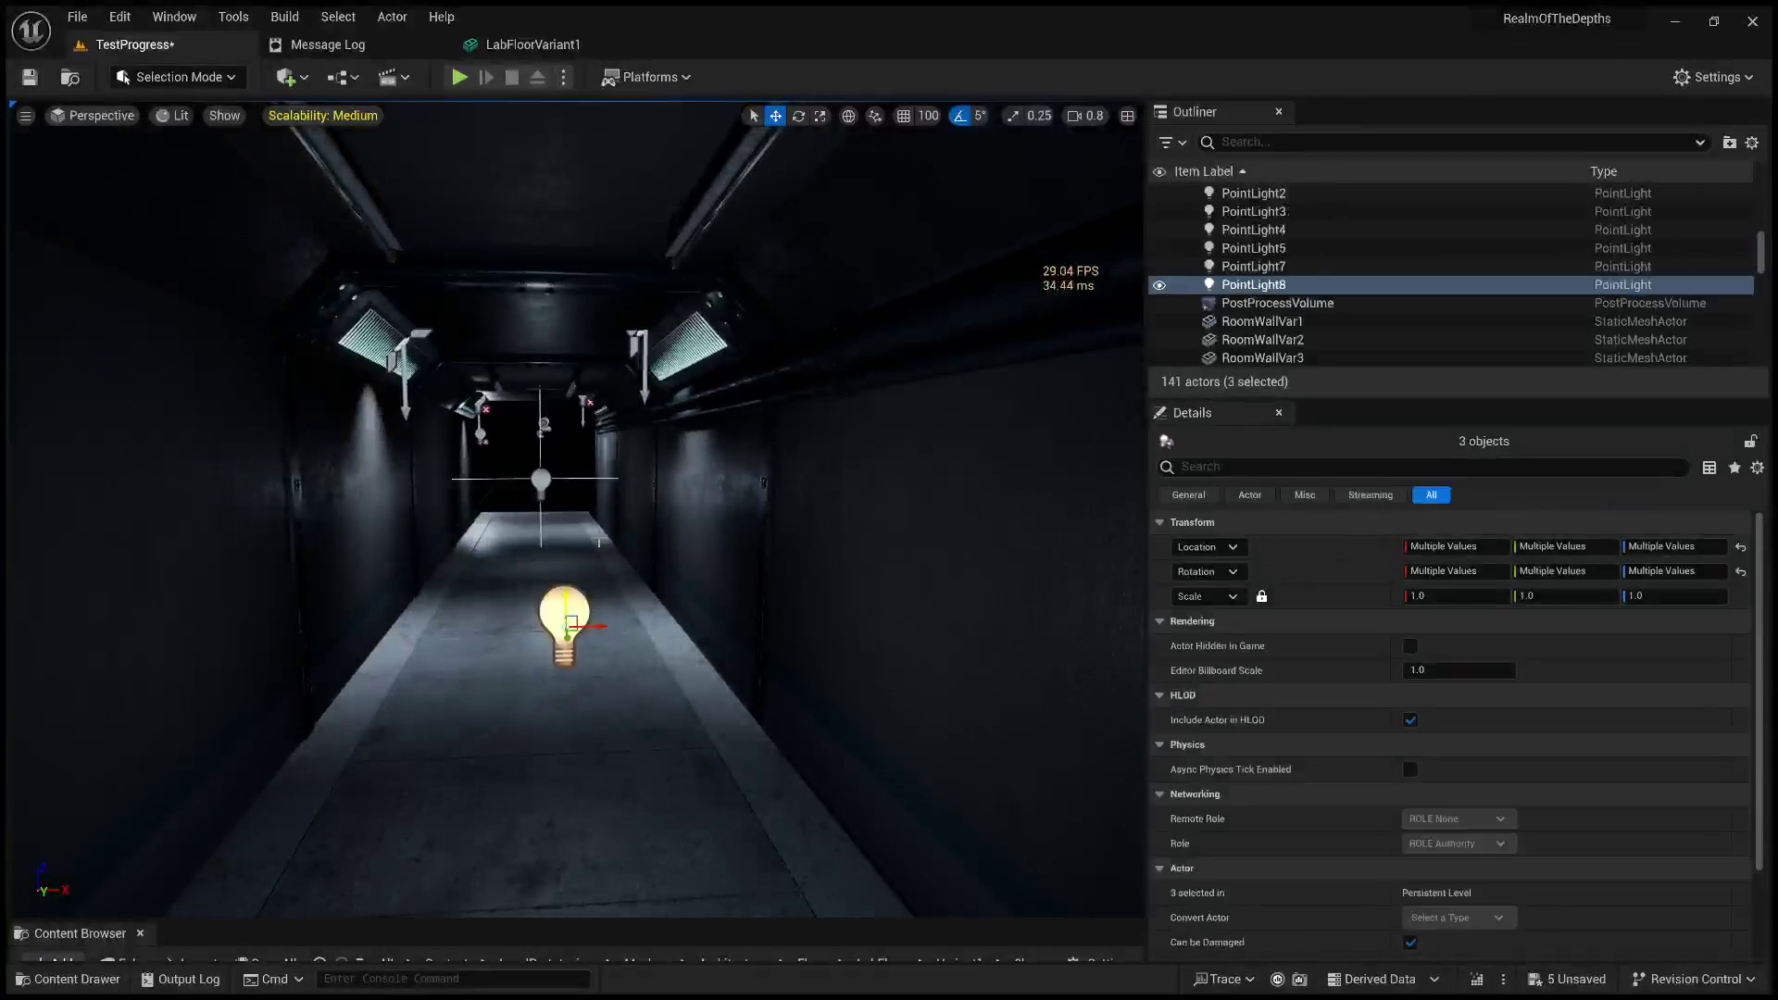
pyautogui.keyDown('ctrl'); pyautogui.click(630, 341); pyautogui.keyUp('ctrl')
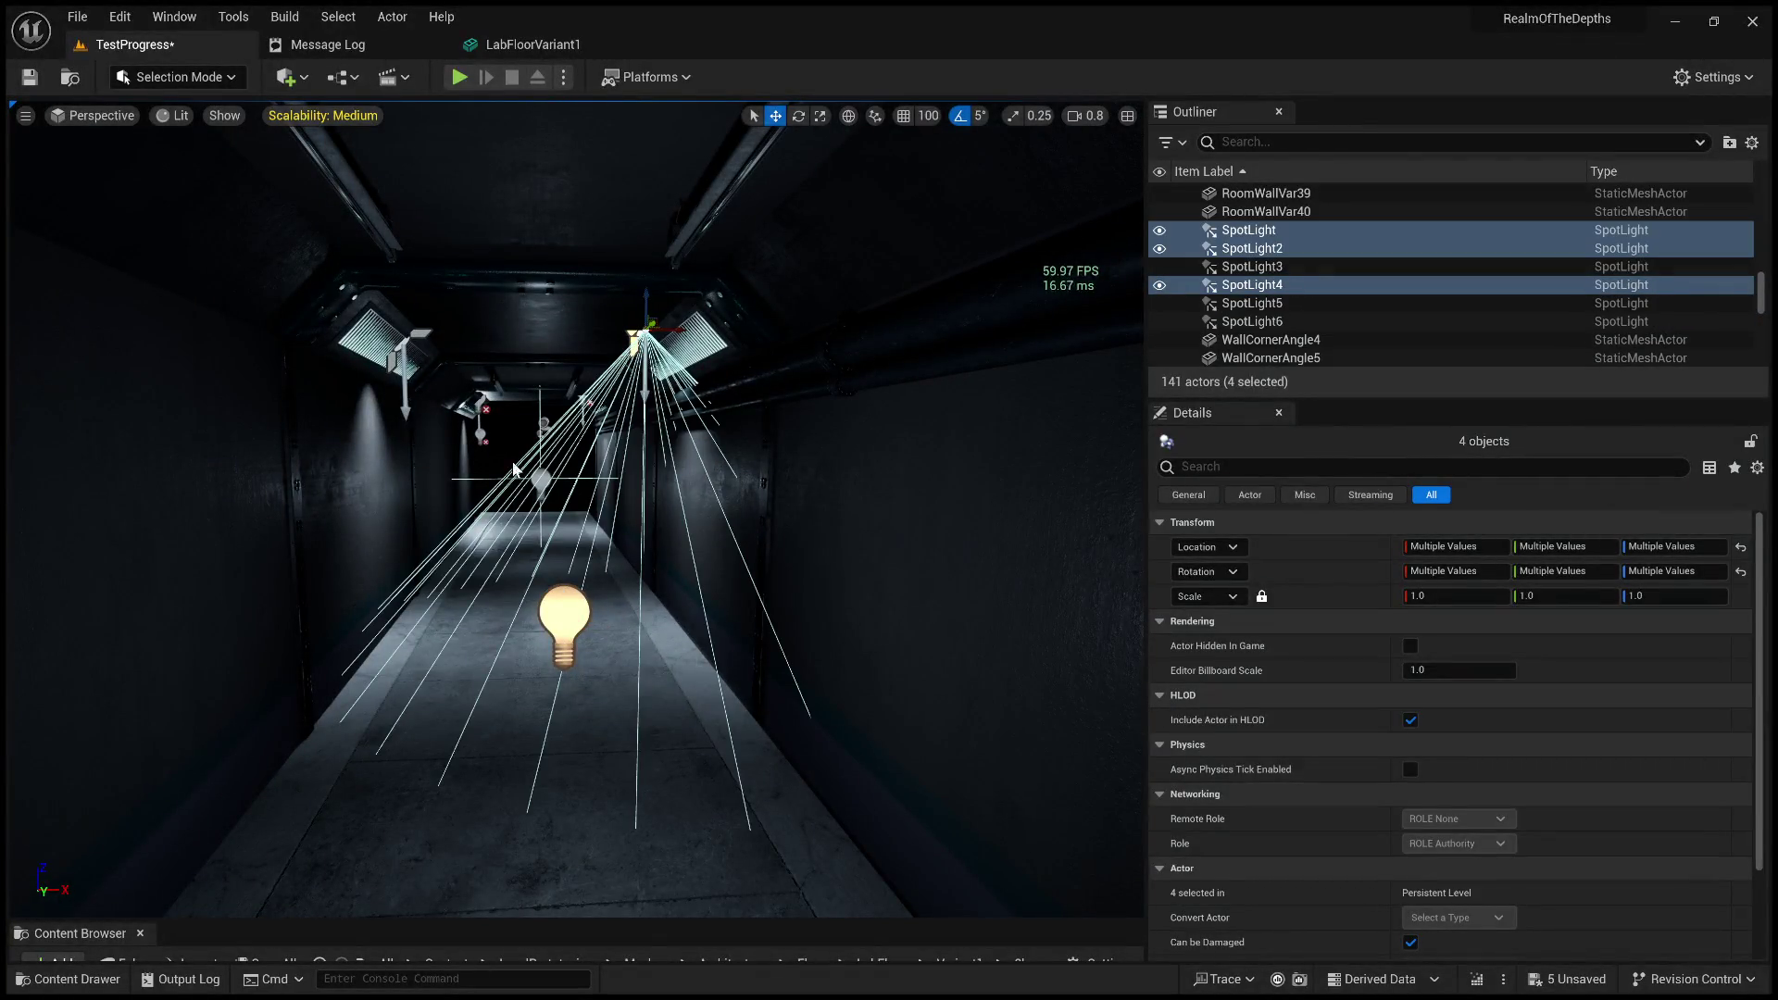
pyautogui.click(565, 620)
pyautogui.keyDown('ctrl'); pyautogui.click(564, 505); pyautogui.keyUp('ctrl')
pyautogui.press('f')
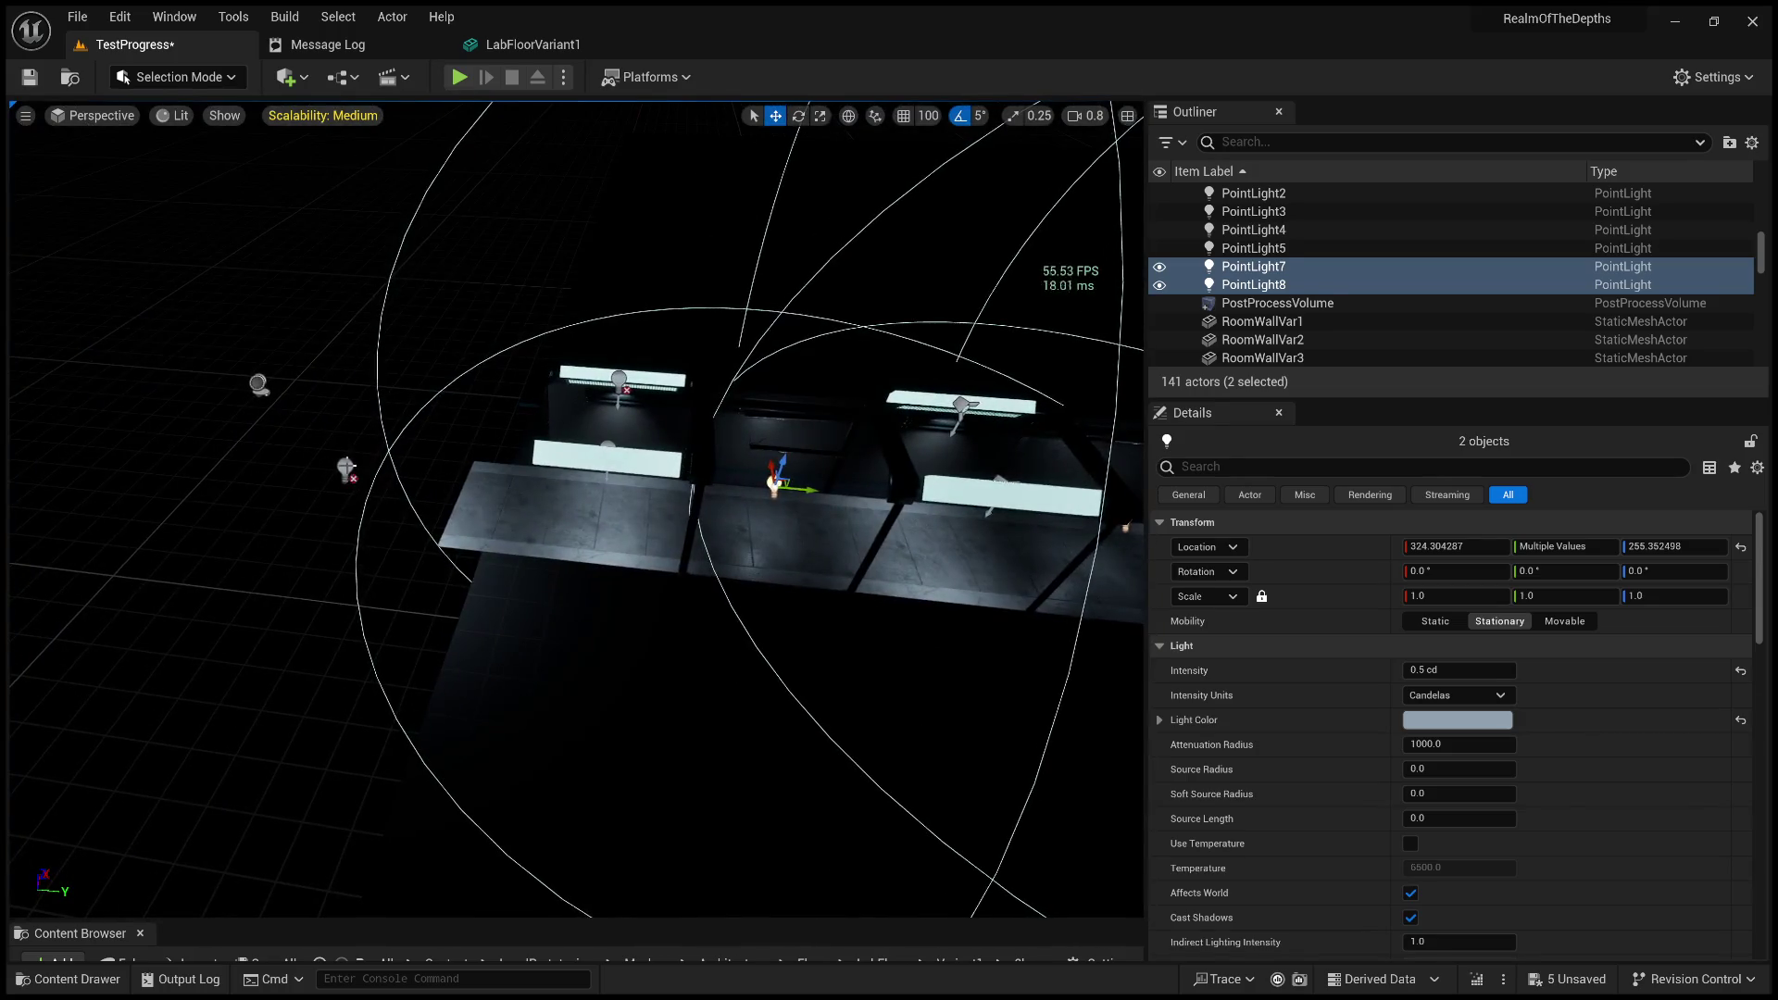
pyautogui.click(346, 467)
pyautogui.press('Delete')
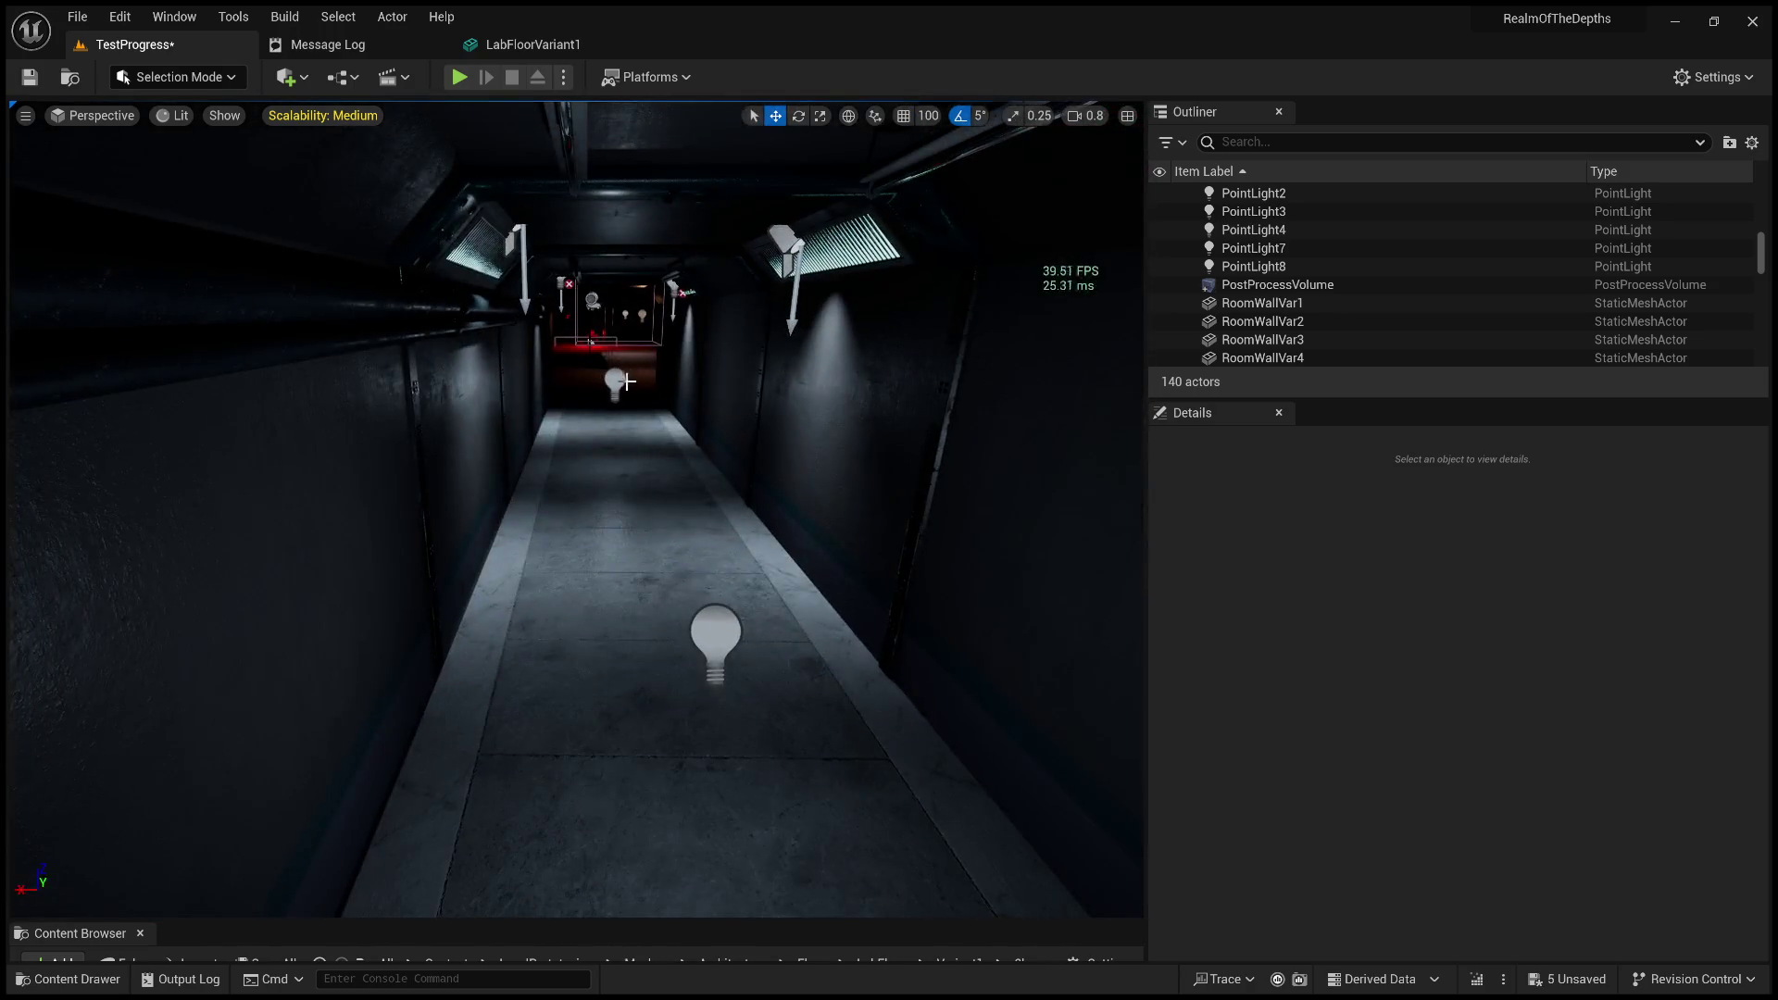
# Select PointLight7 and PointLight8 and set their intensity to 0.4, then 0.2 cd.
pyautogui.click(616, 380)
pyautogui.keyDown('ctrl'); pyautogui.click(713, 639); pyautogui.keyUp('ctrl')
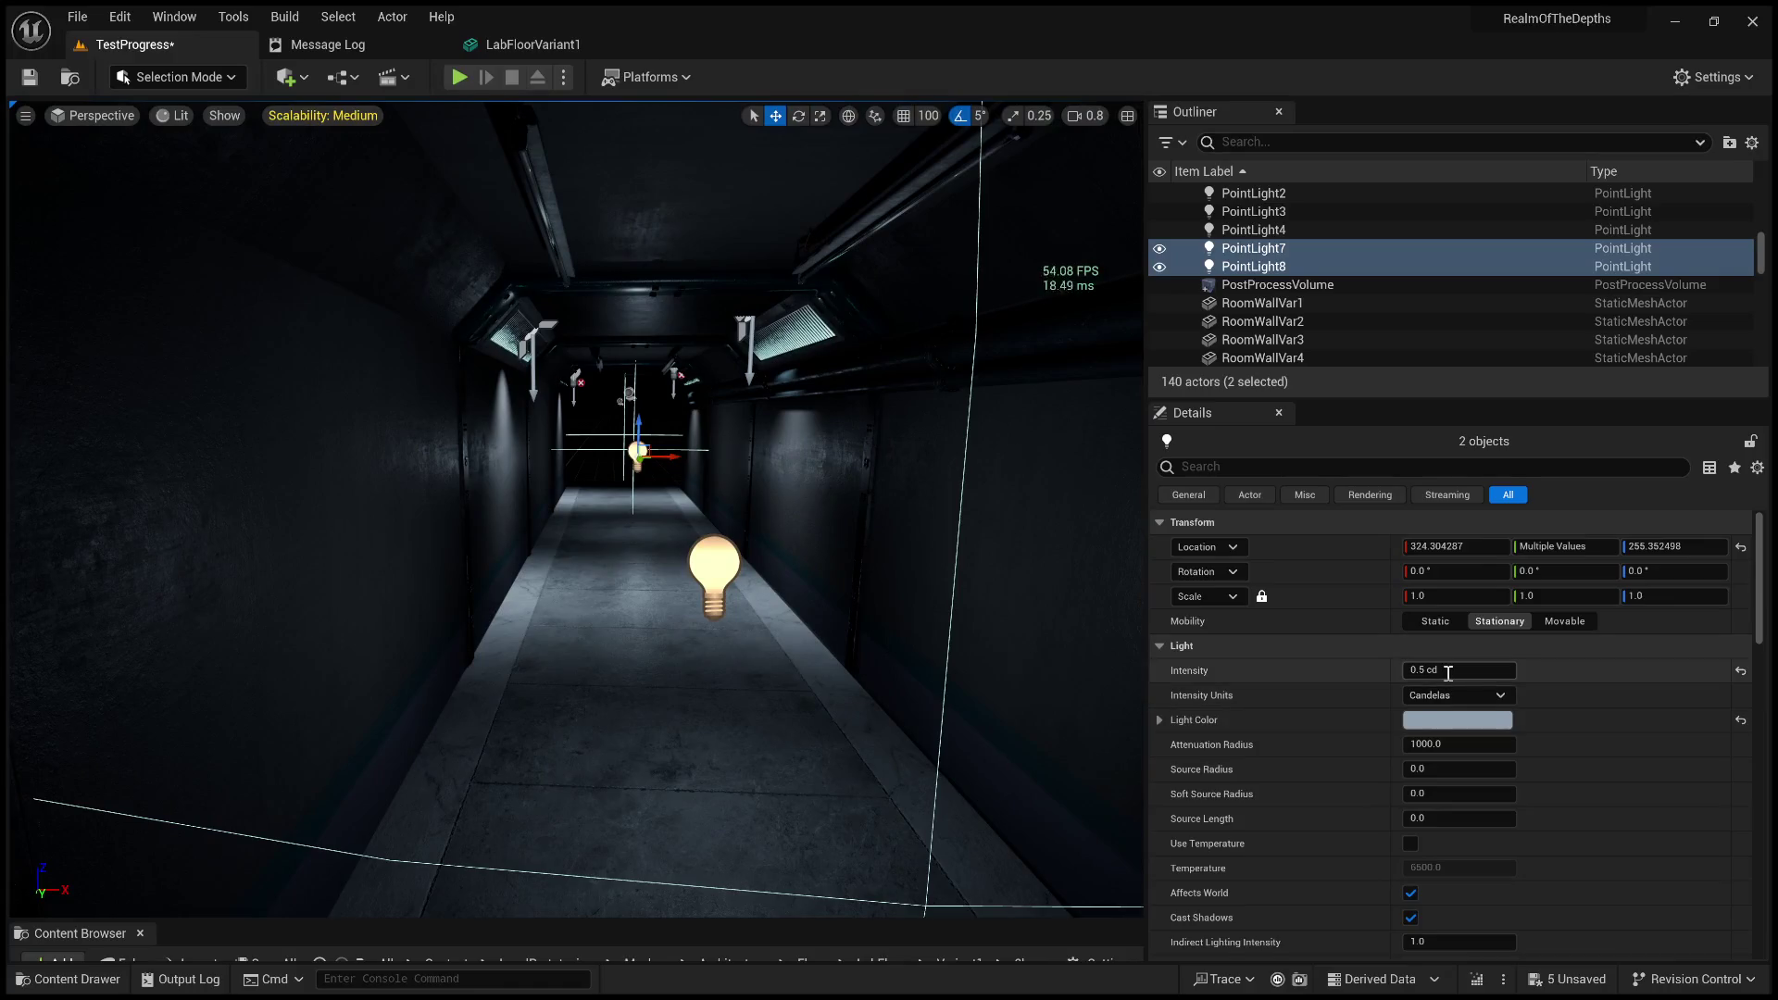
pyautogui.click(1448, 671)
pyautogui.press('BackSpace')
pyautogui.write('4')
pyautogui.press('Return')
pyautogui.press('BackSpace')
pyautogui.press('Return')
# Select all six spotlights and change their intensity from 8.0 to 5.0 cd.
pyautogui.moveTo(926, 519); pyautogui.dragTo(893, 389)
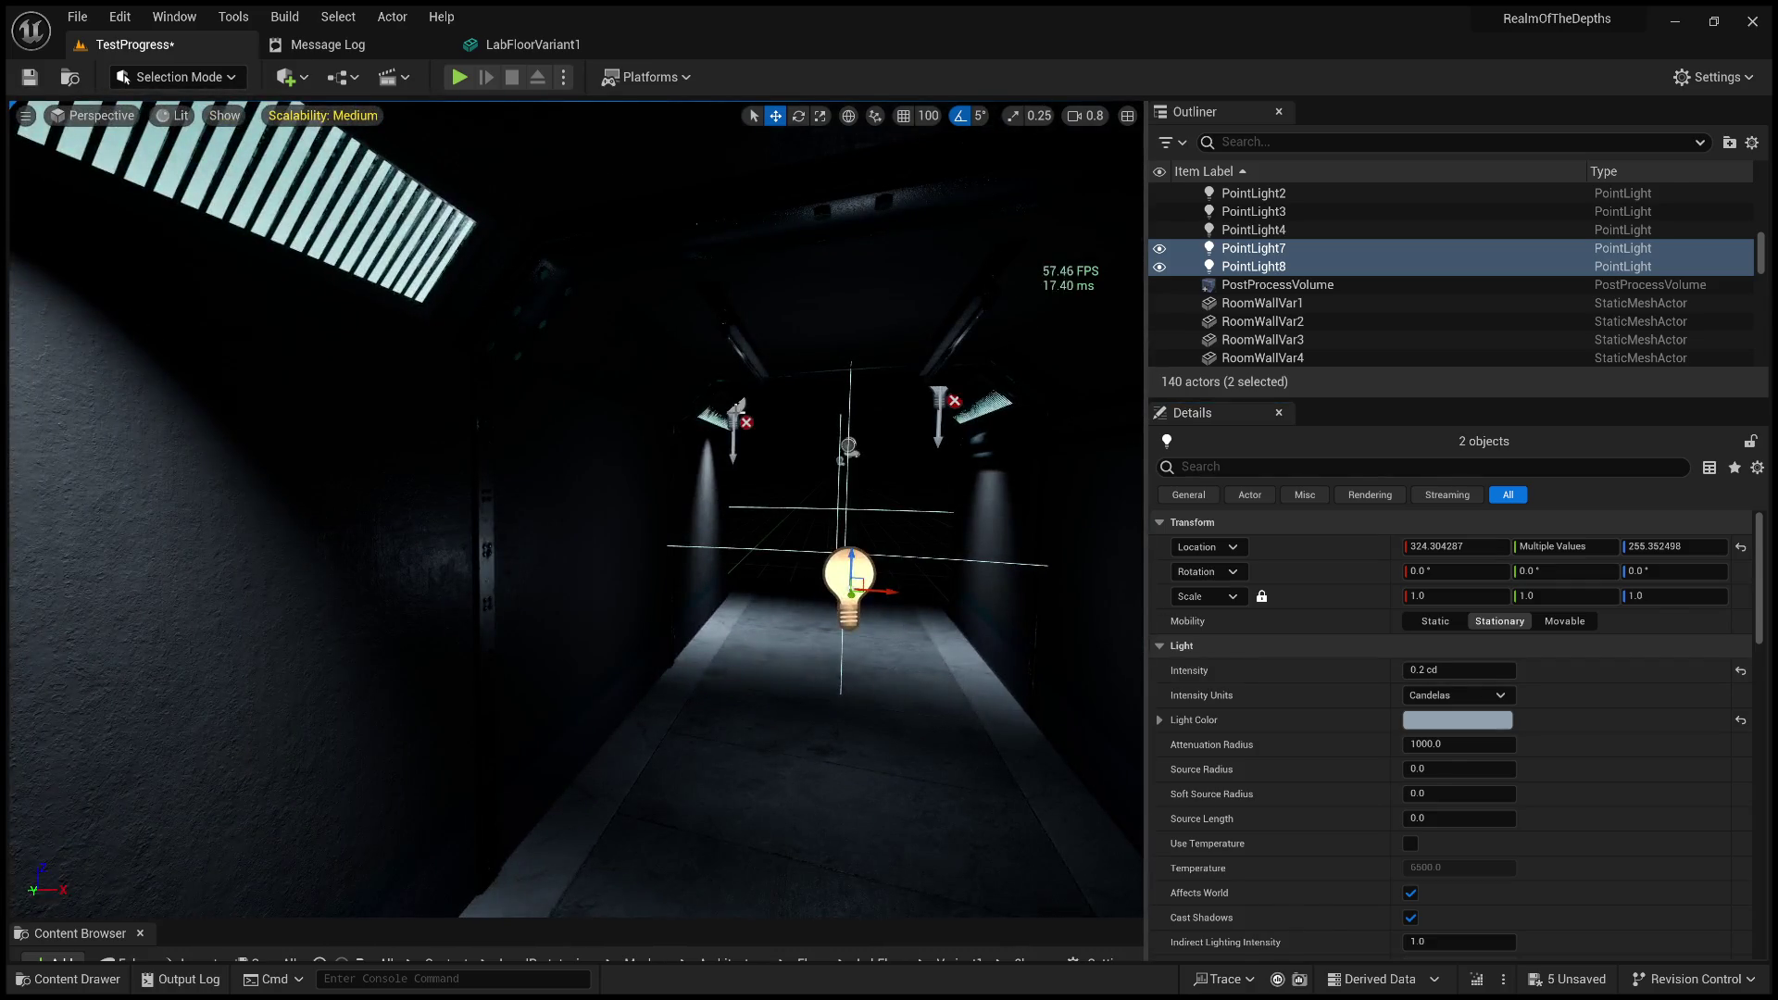
pyautogui.click(736, 415)
pyautogui.keyDown('shift'); pyautogui.click(1248, 211); pyautogui.keyUp('shift')
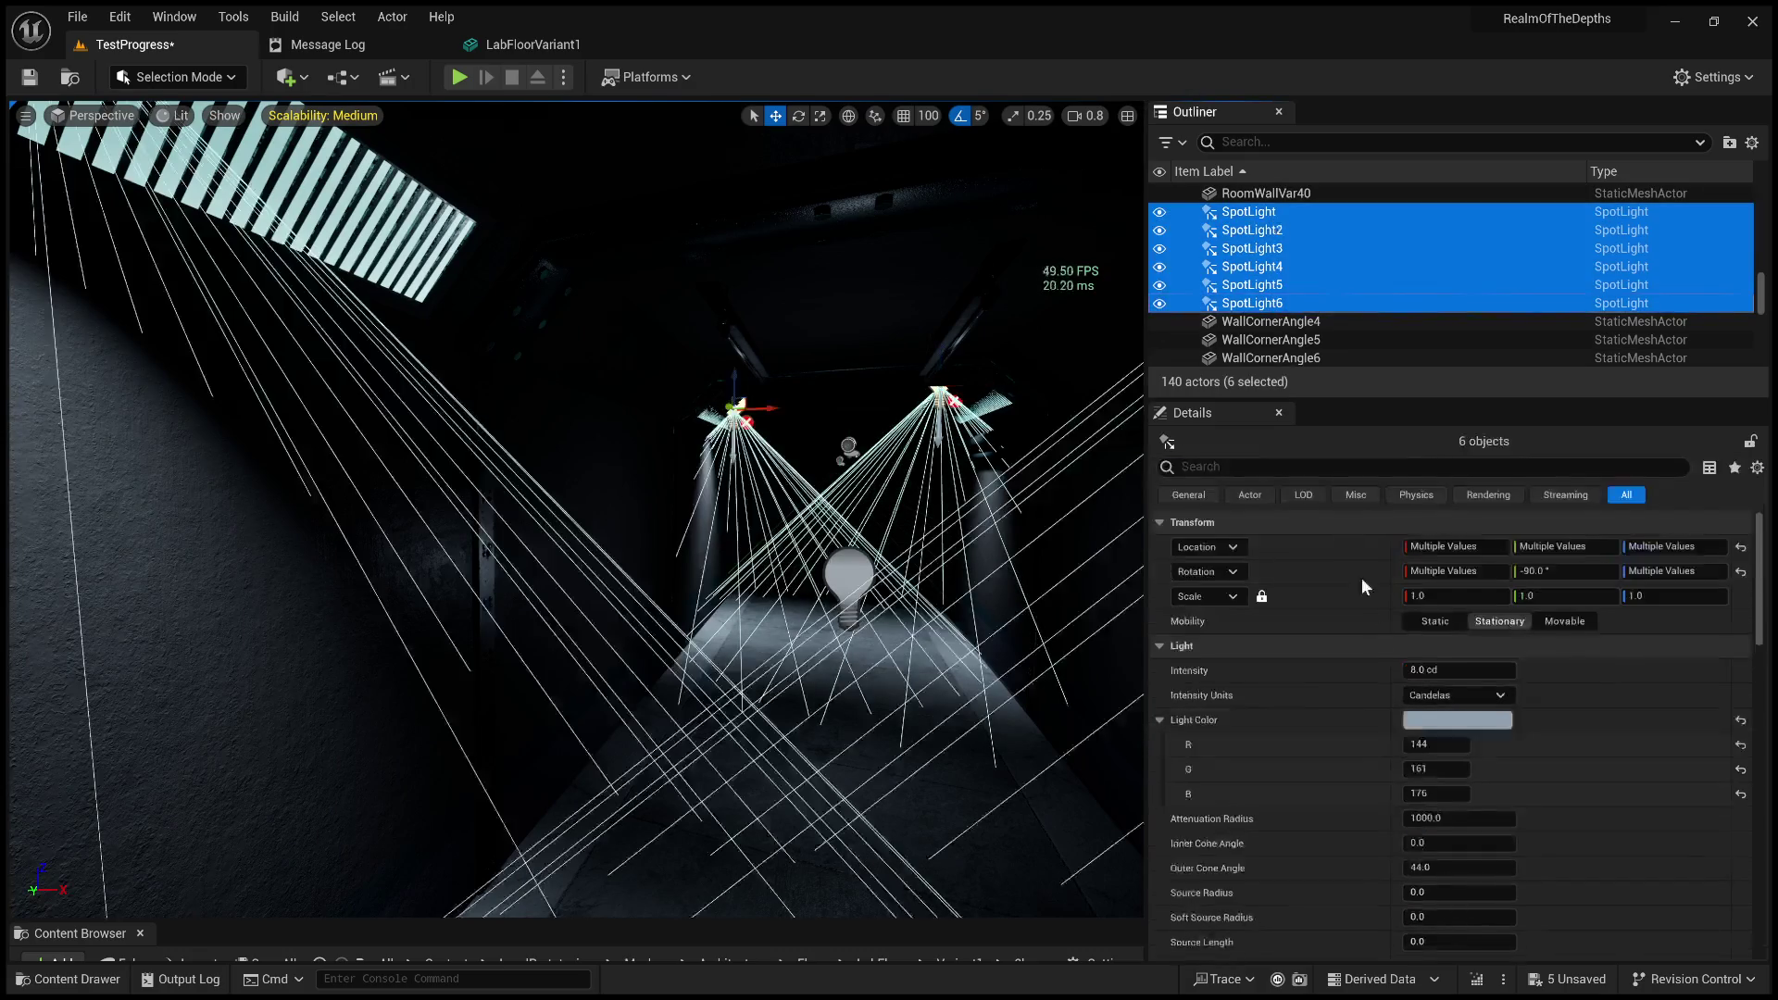
pyautogui.click(1435, 668)
pyautogui.hotkey('ctrl', 'a')
pyautogui.write('5')
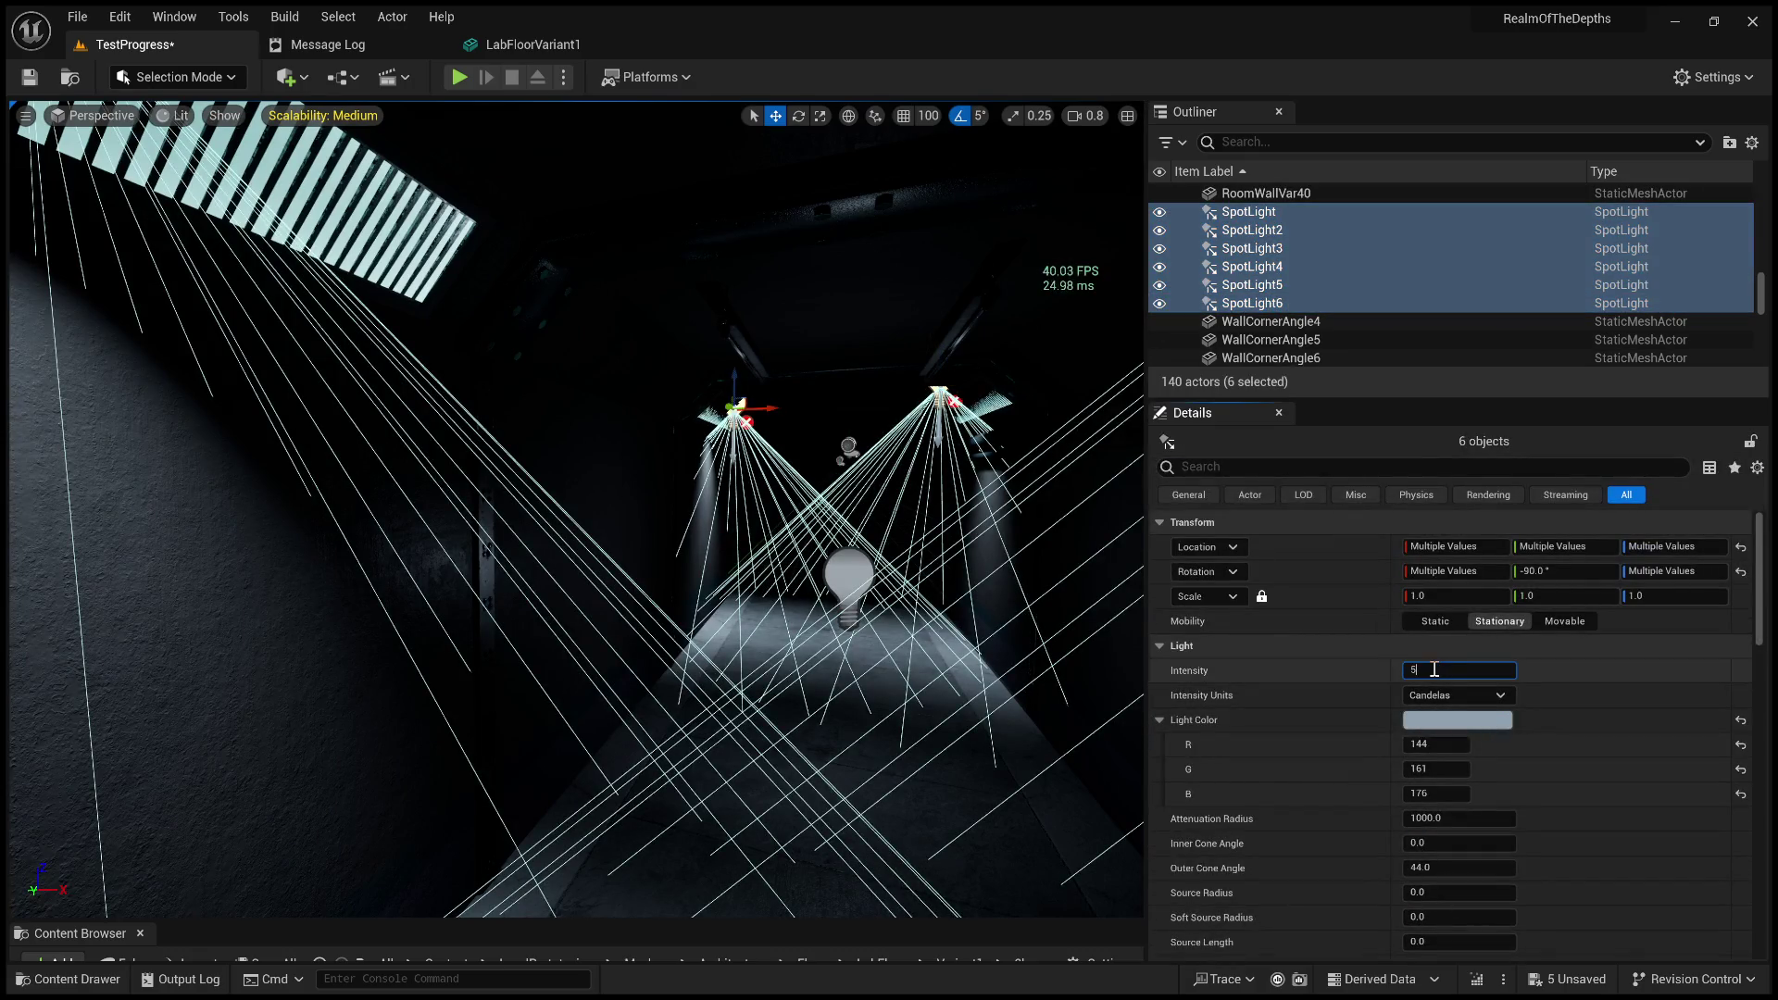
pyautogui.press('Return')
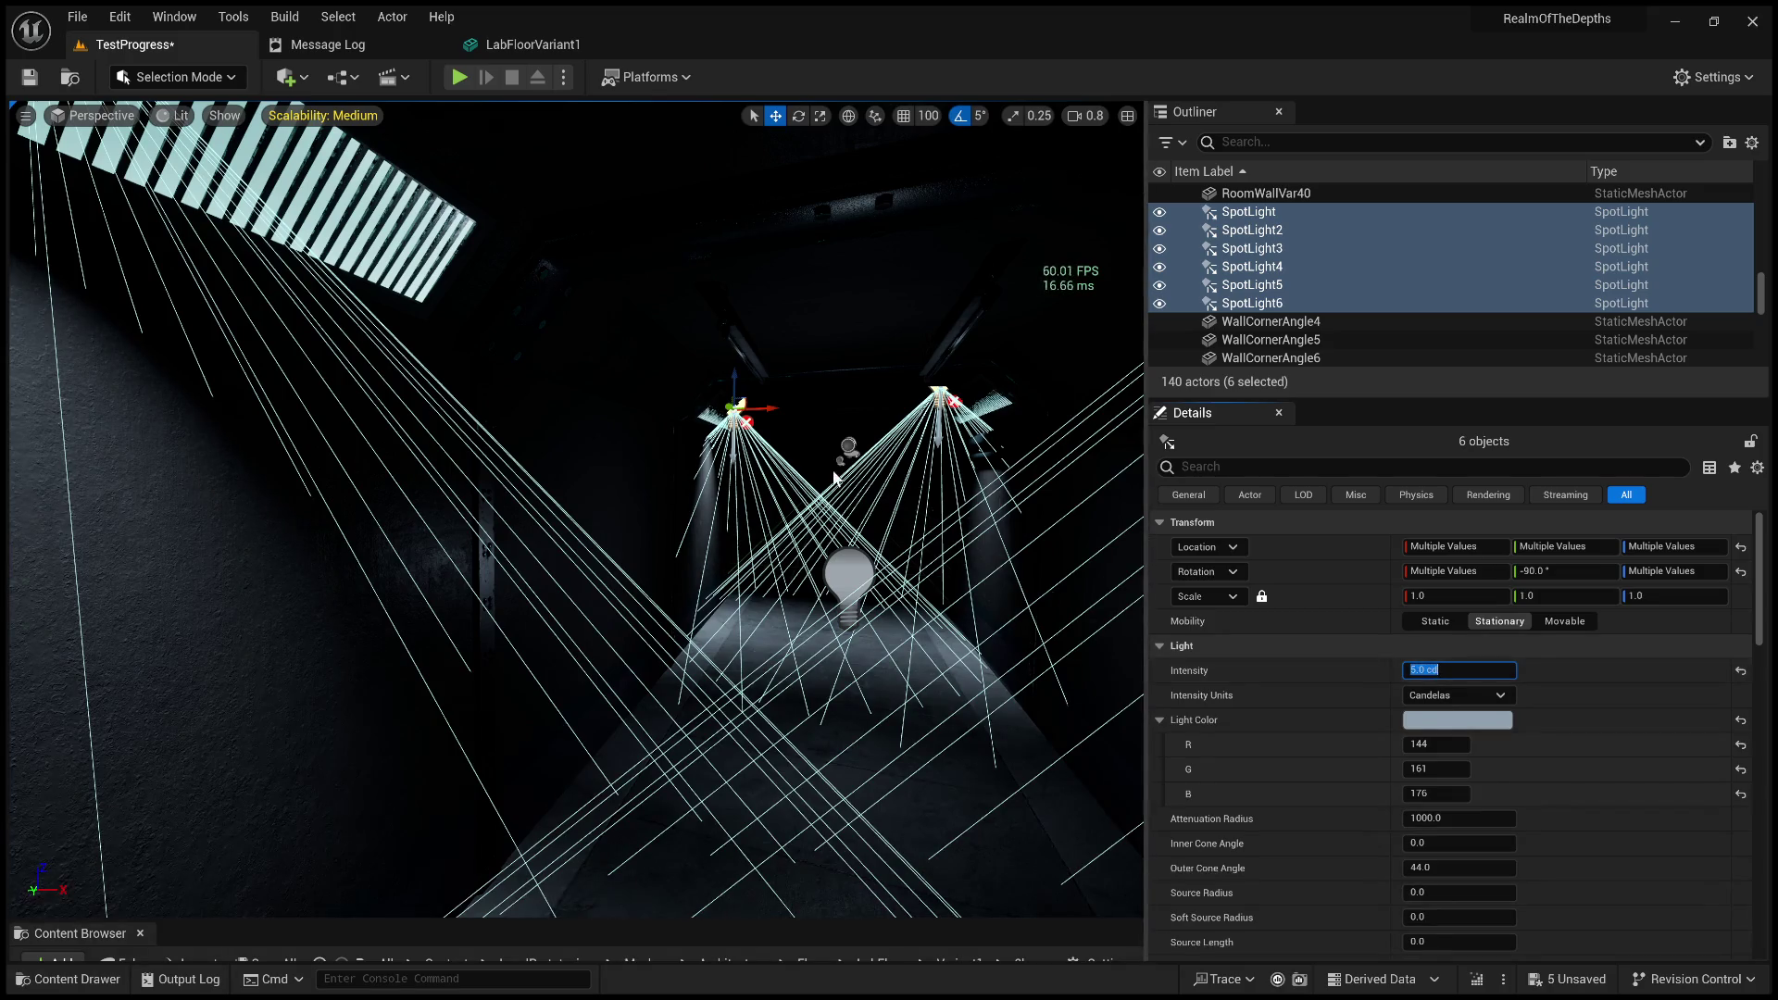
# Select the LabFloorVariant1 floor tile and start a play test.
pyautogui.click(825, 490)
pyautogui.moveTo(825, 491)
pyautogui.mouseDown()
pyautogui.moveTo(805, 454)
pyautogui.moveTo(815, 412)
pyautogui.moveTo(778, 426)
pyautogui.moveTo(794, 519)
pyautogui.mouseUp()
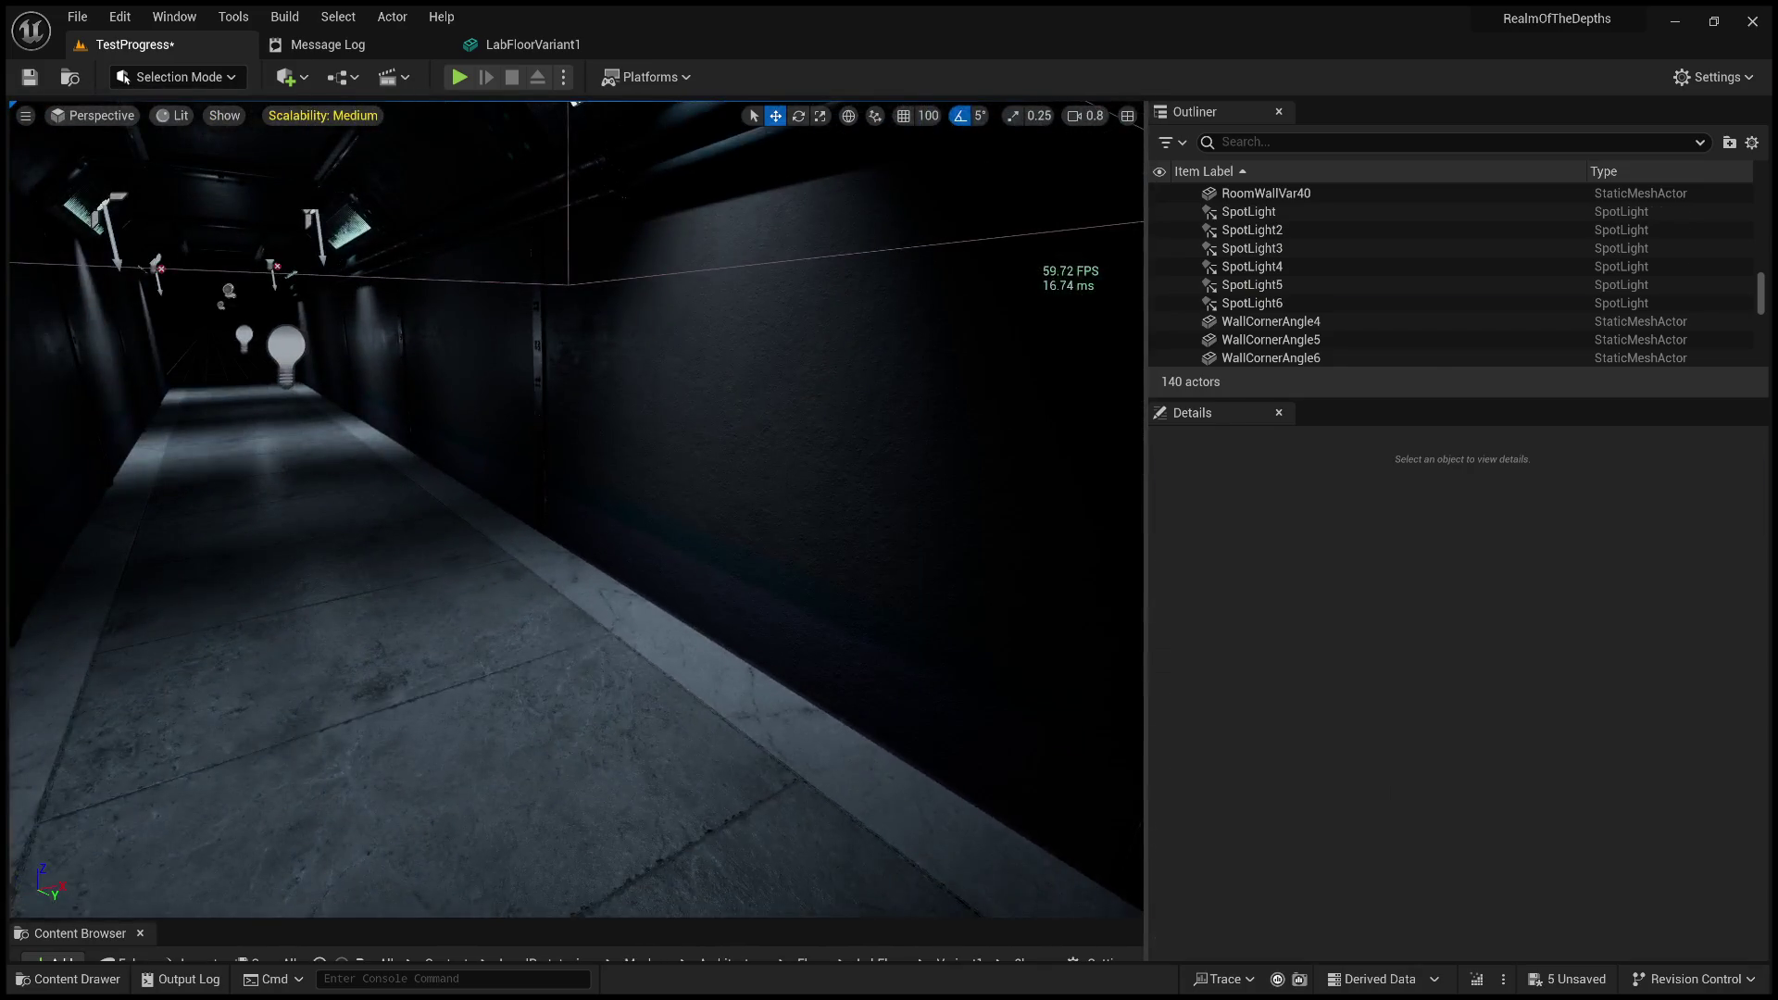
pyautogui.click(693, 714)
pyautogui.hotkey('alt', 'p')
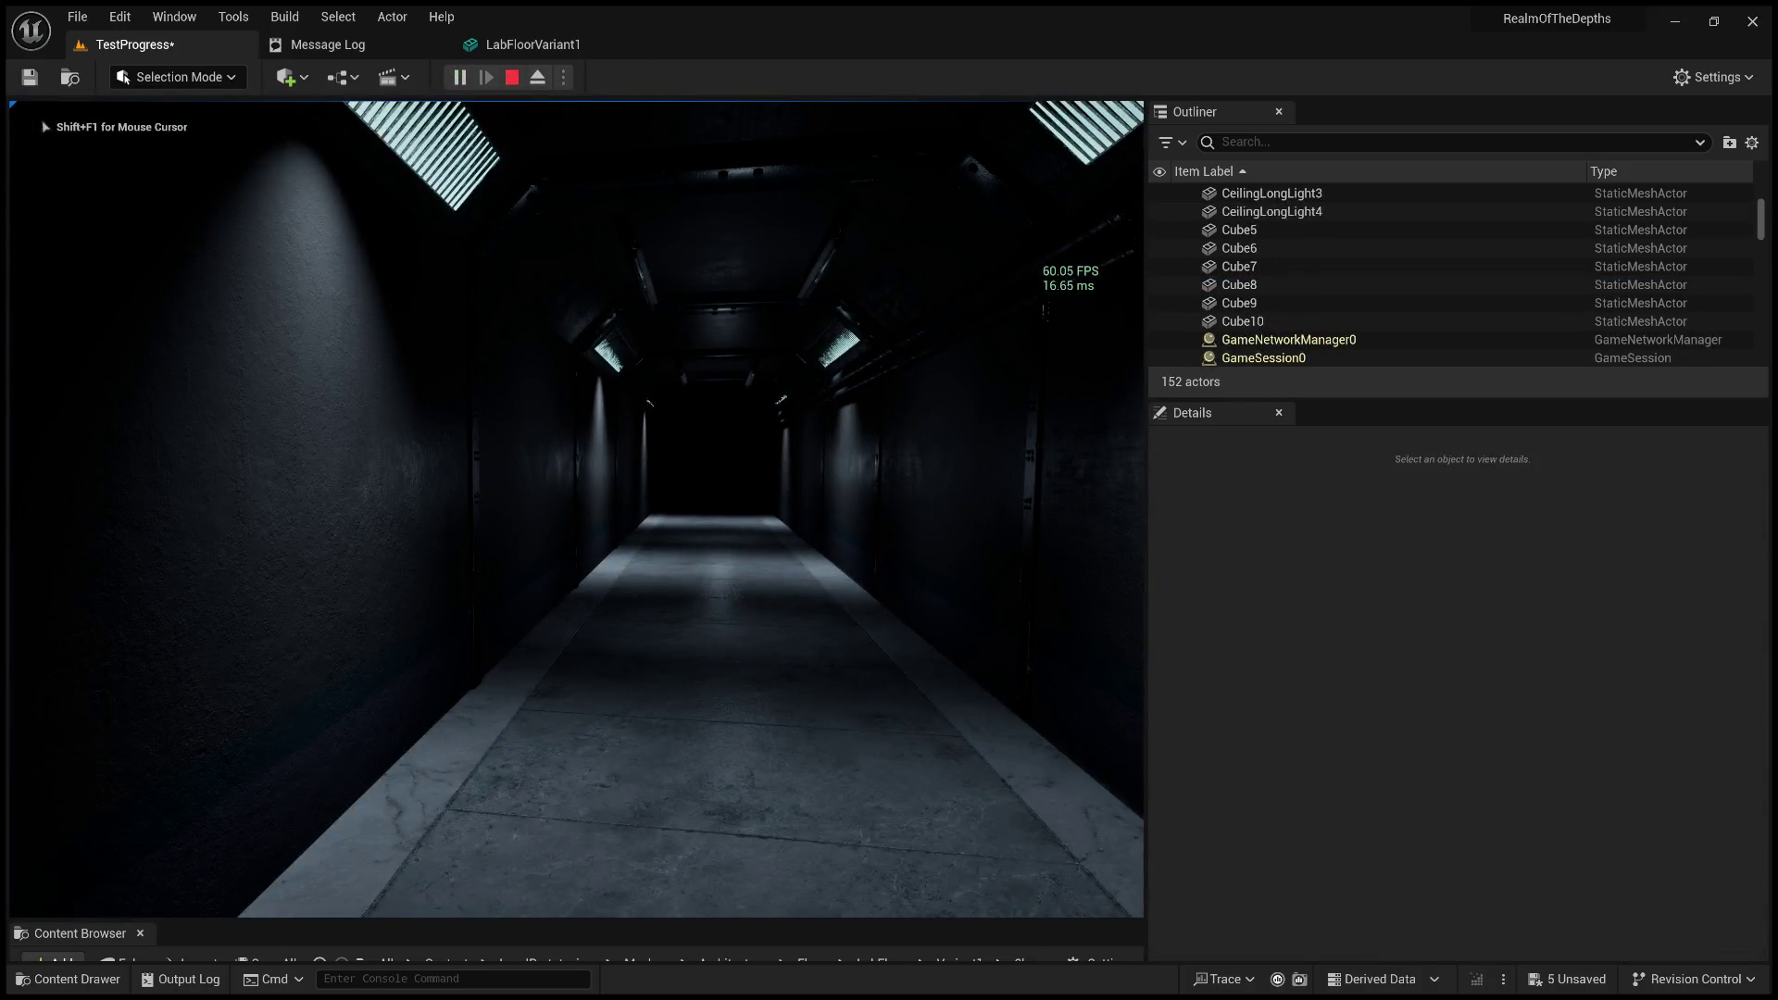
# Stop the play test and step back through the earlier spotlight selections.
pyautogui.press('Escape')
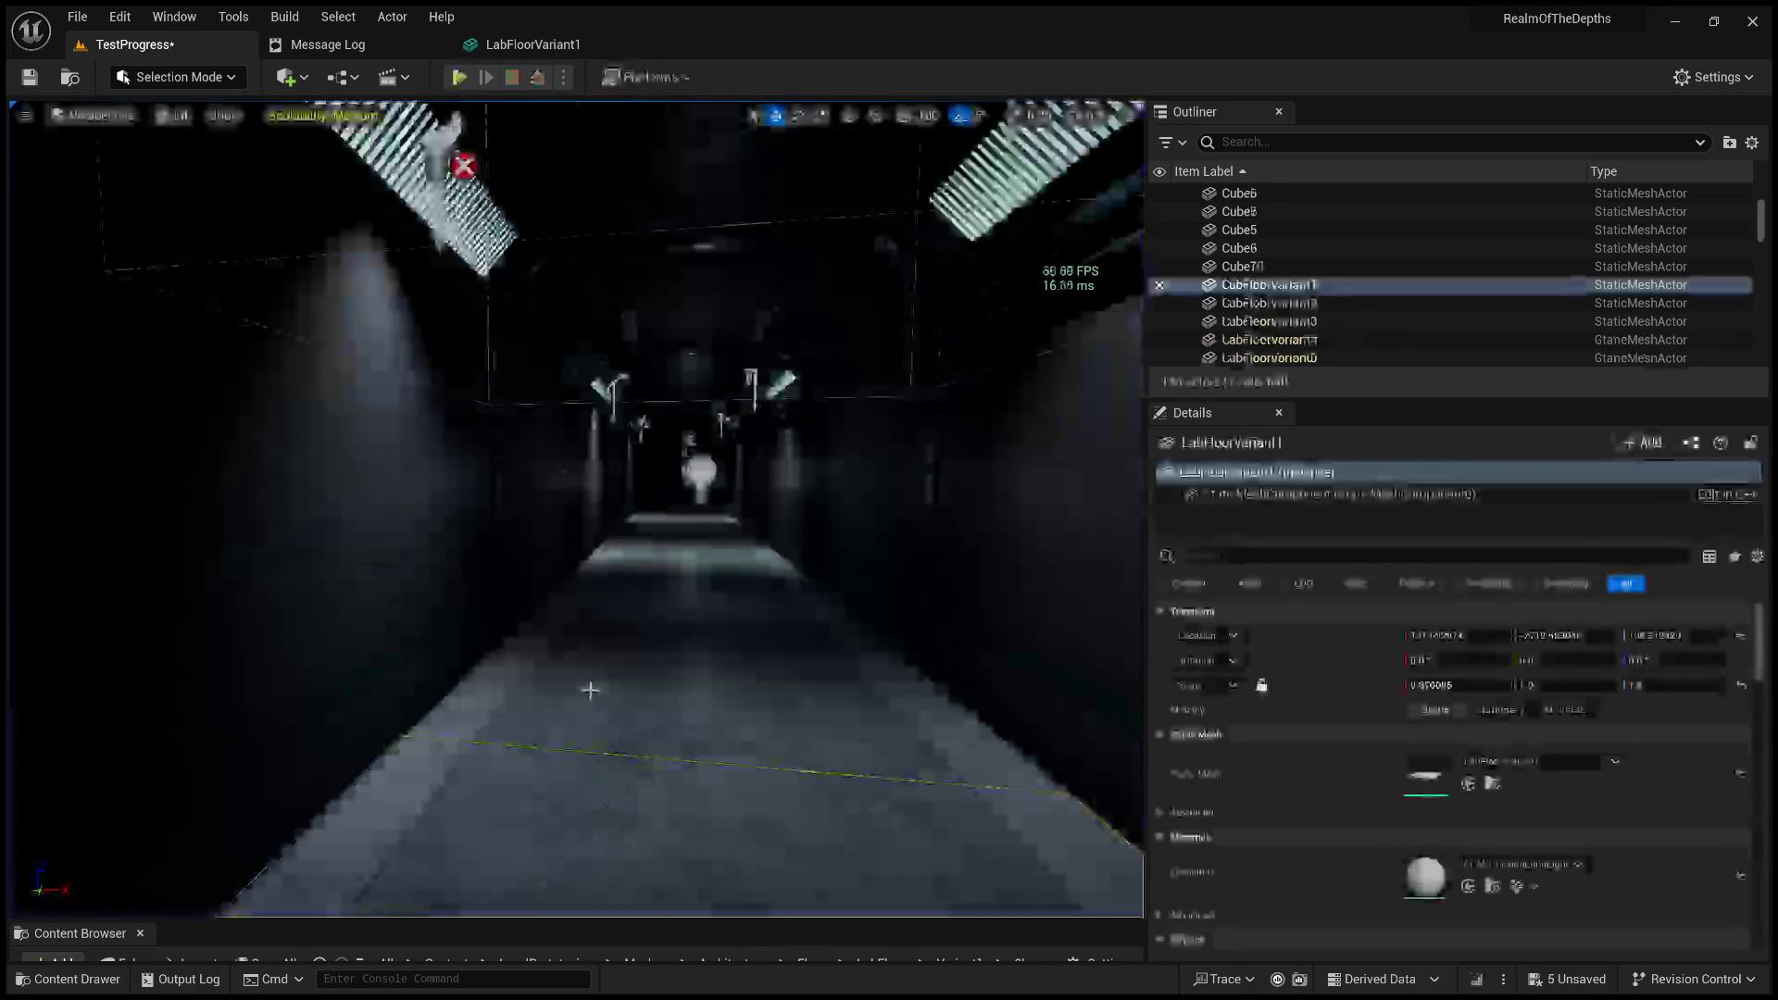
pyautogui.hotkey('ctrl', 'z')
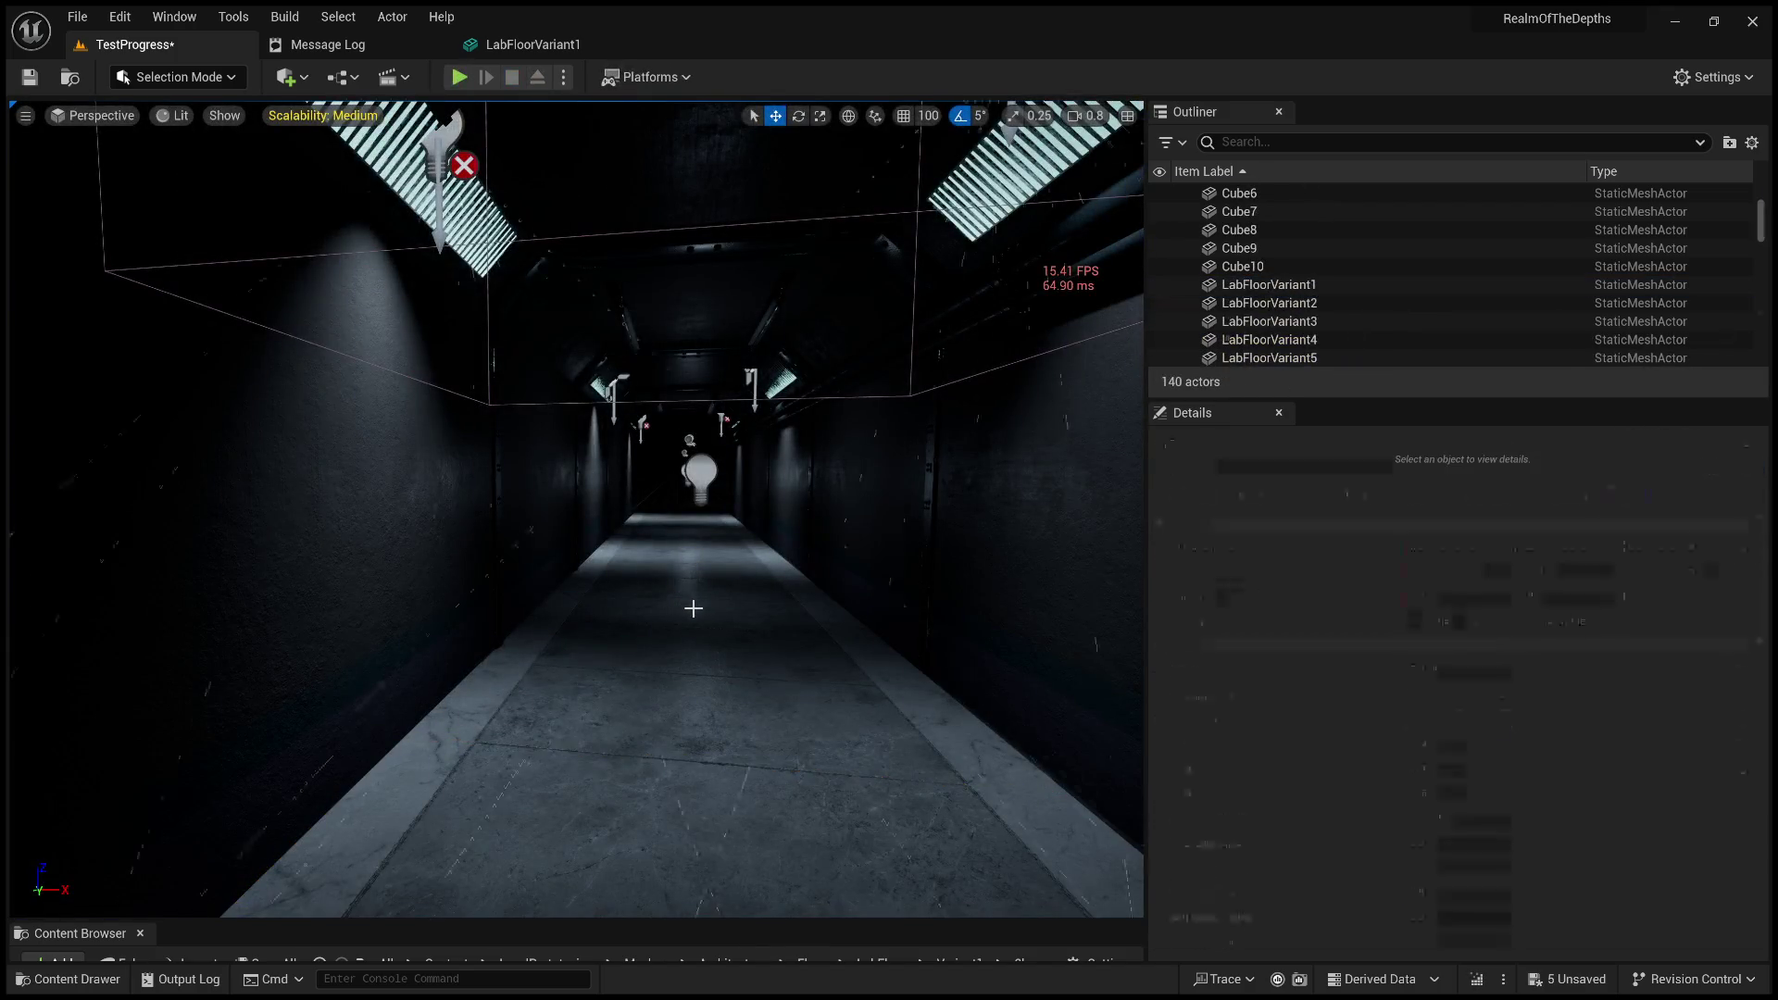
pyautogui.hotkey('ctrl', 'z')
pyautogui.hotkey('ctrl', 'z')
pyautogui.hotkey('ctrl', 'z')
pyautogui.hotkey('ctrl', 'z')
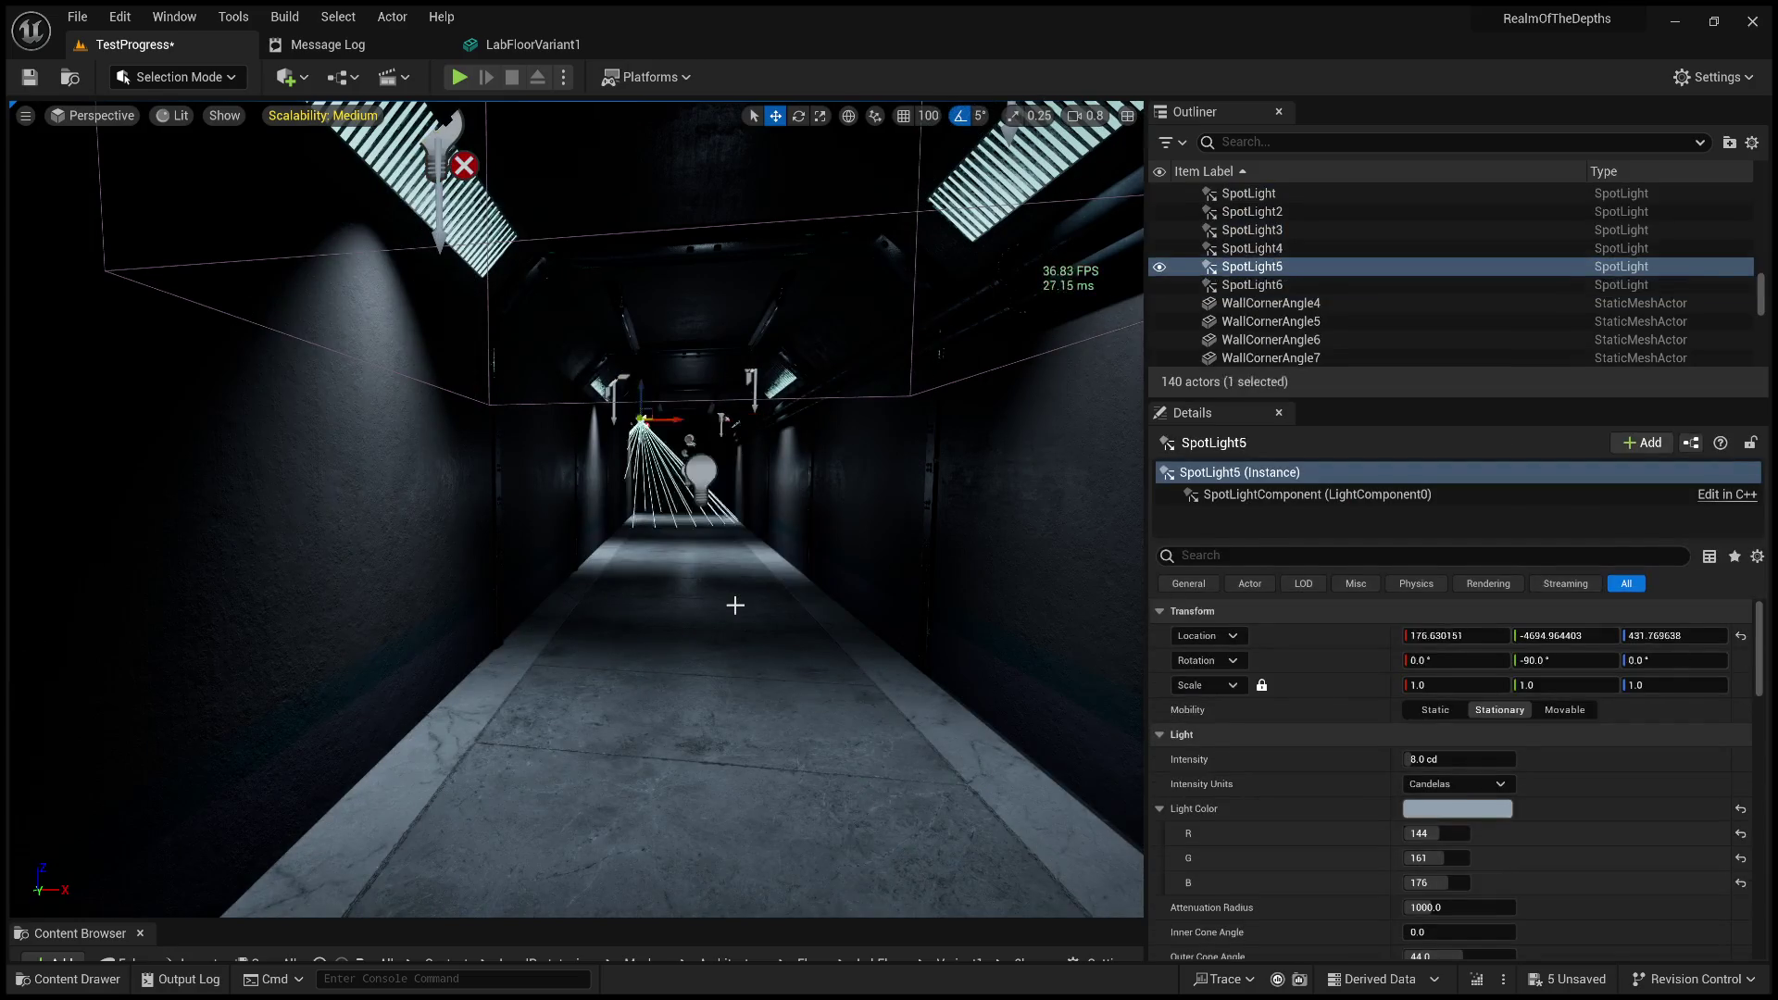
pyautogui.hotkey('ctrl', 'z')
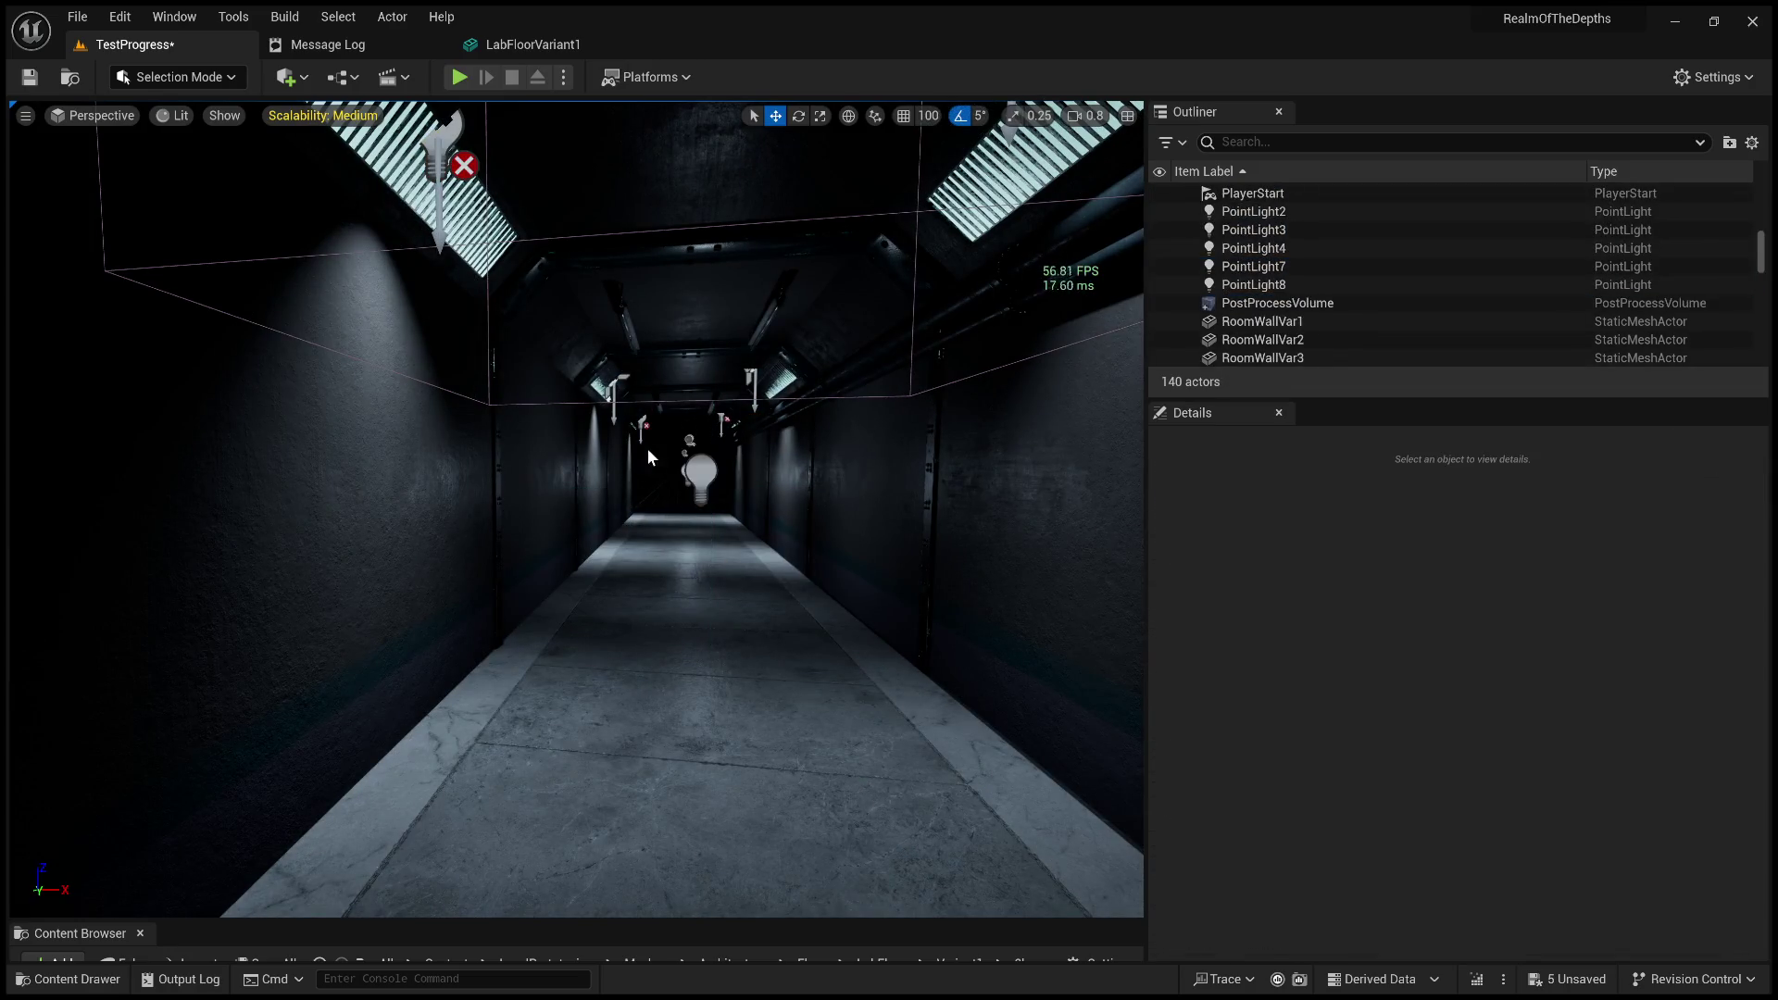
pyautogui.press('w')
pyautogui.click(742, 452)
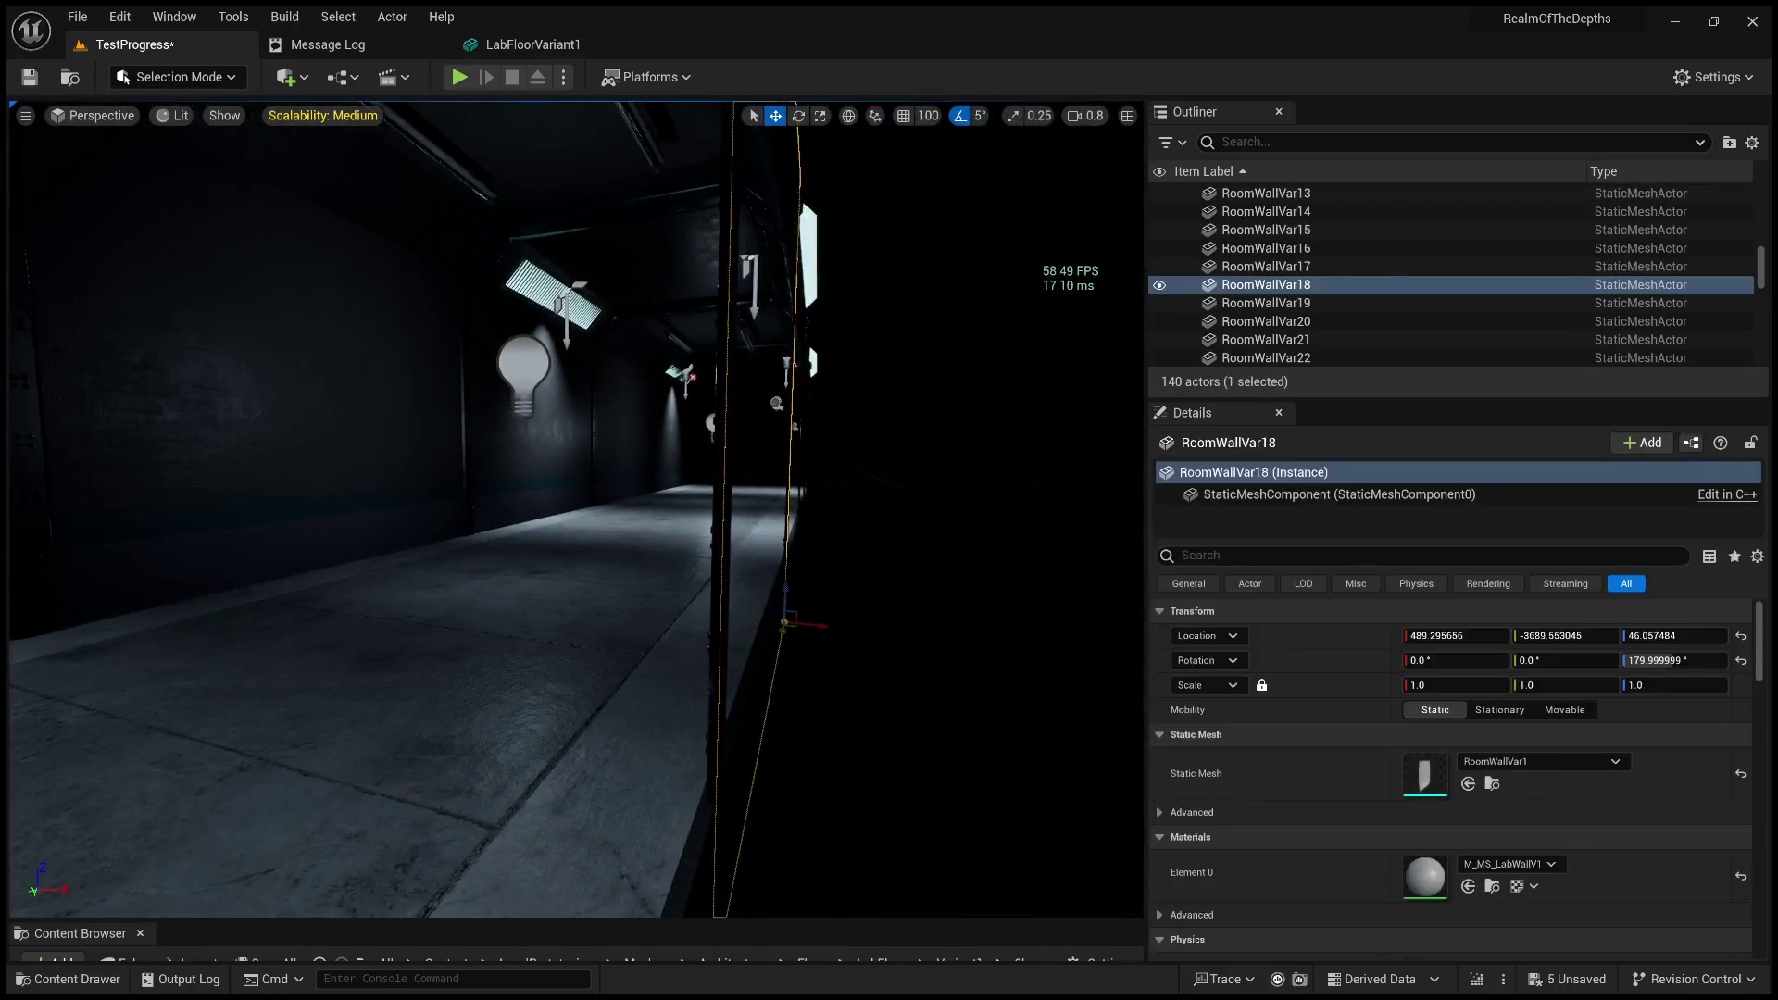
pyautogui.press('Escape')
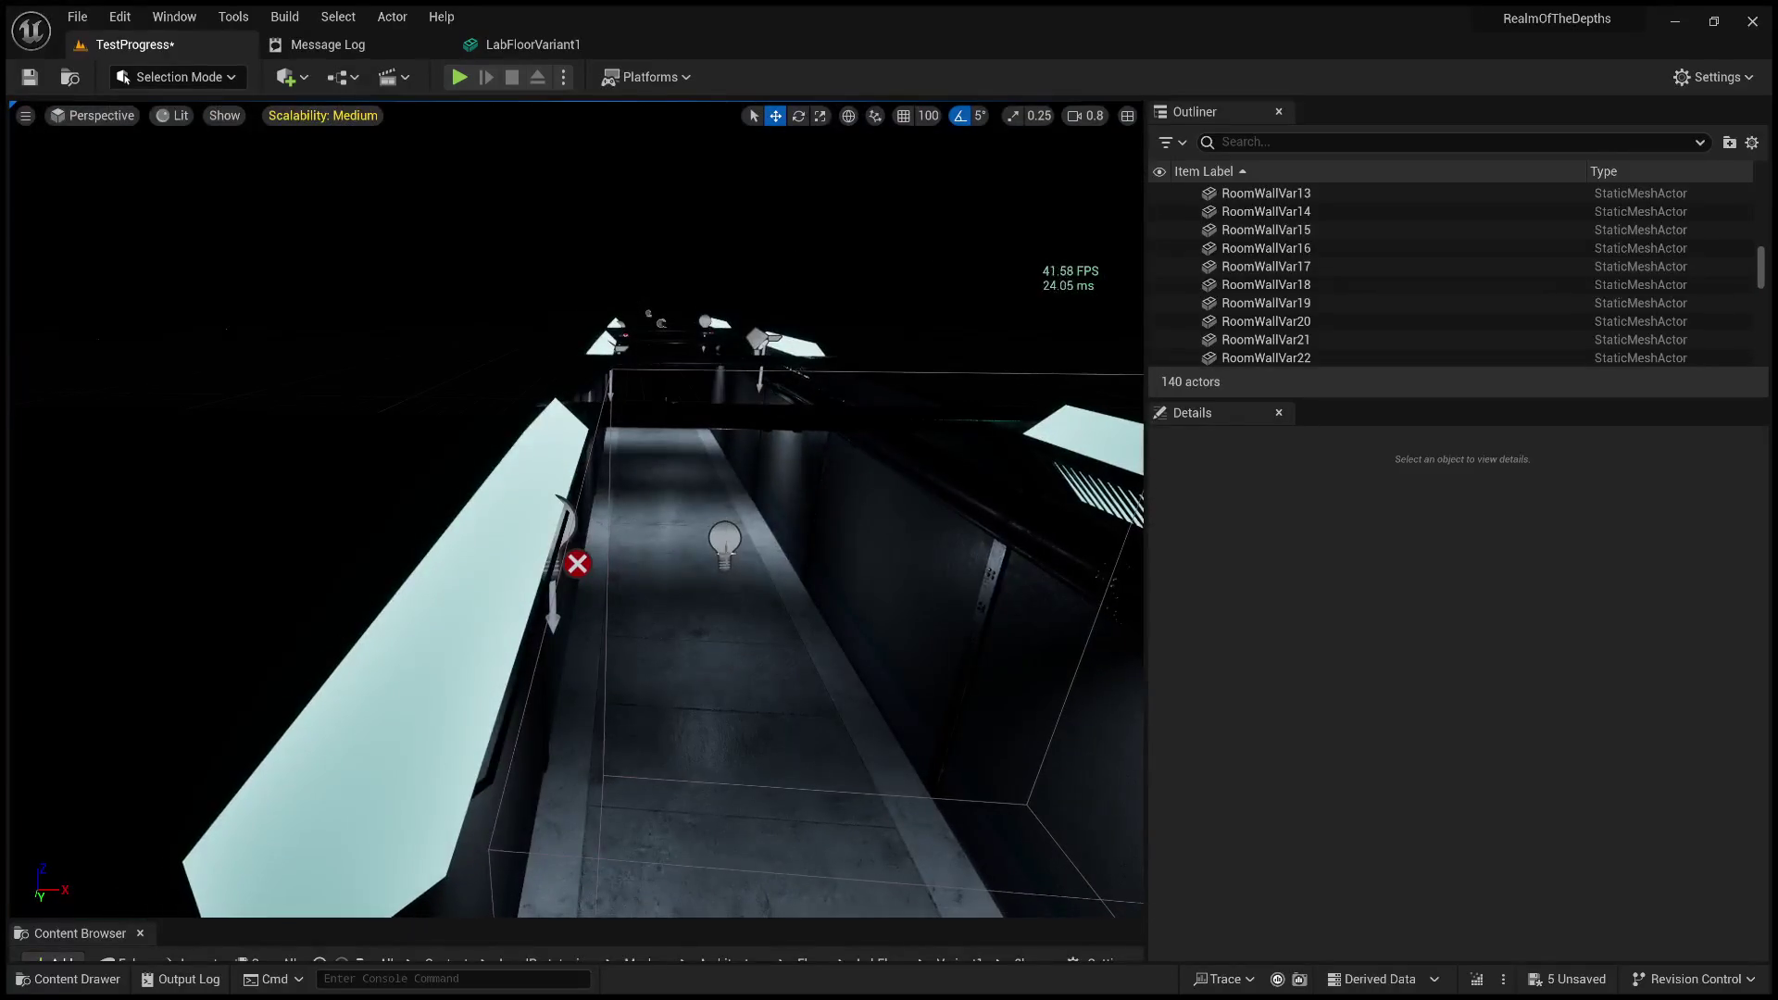
# Recall the PointLight7 and PointLight8 selections and redo deleting the extra point light PointLight5.
pyautogui.click(729, 550)
pyautogui.hotkey('ctrl', 'z')
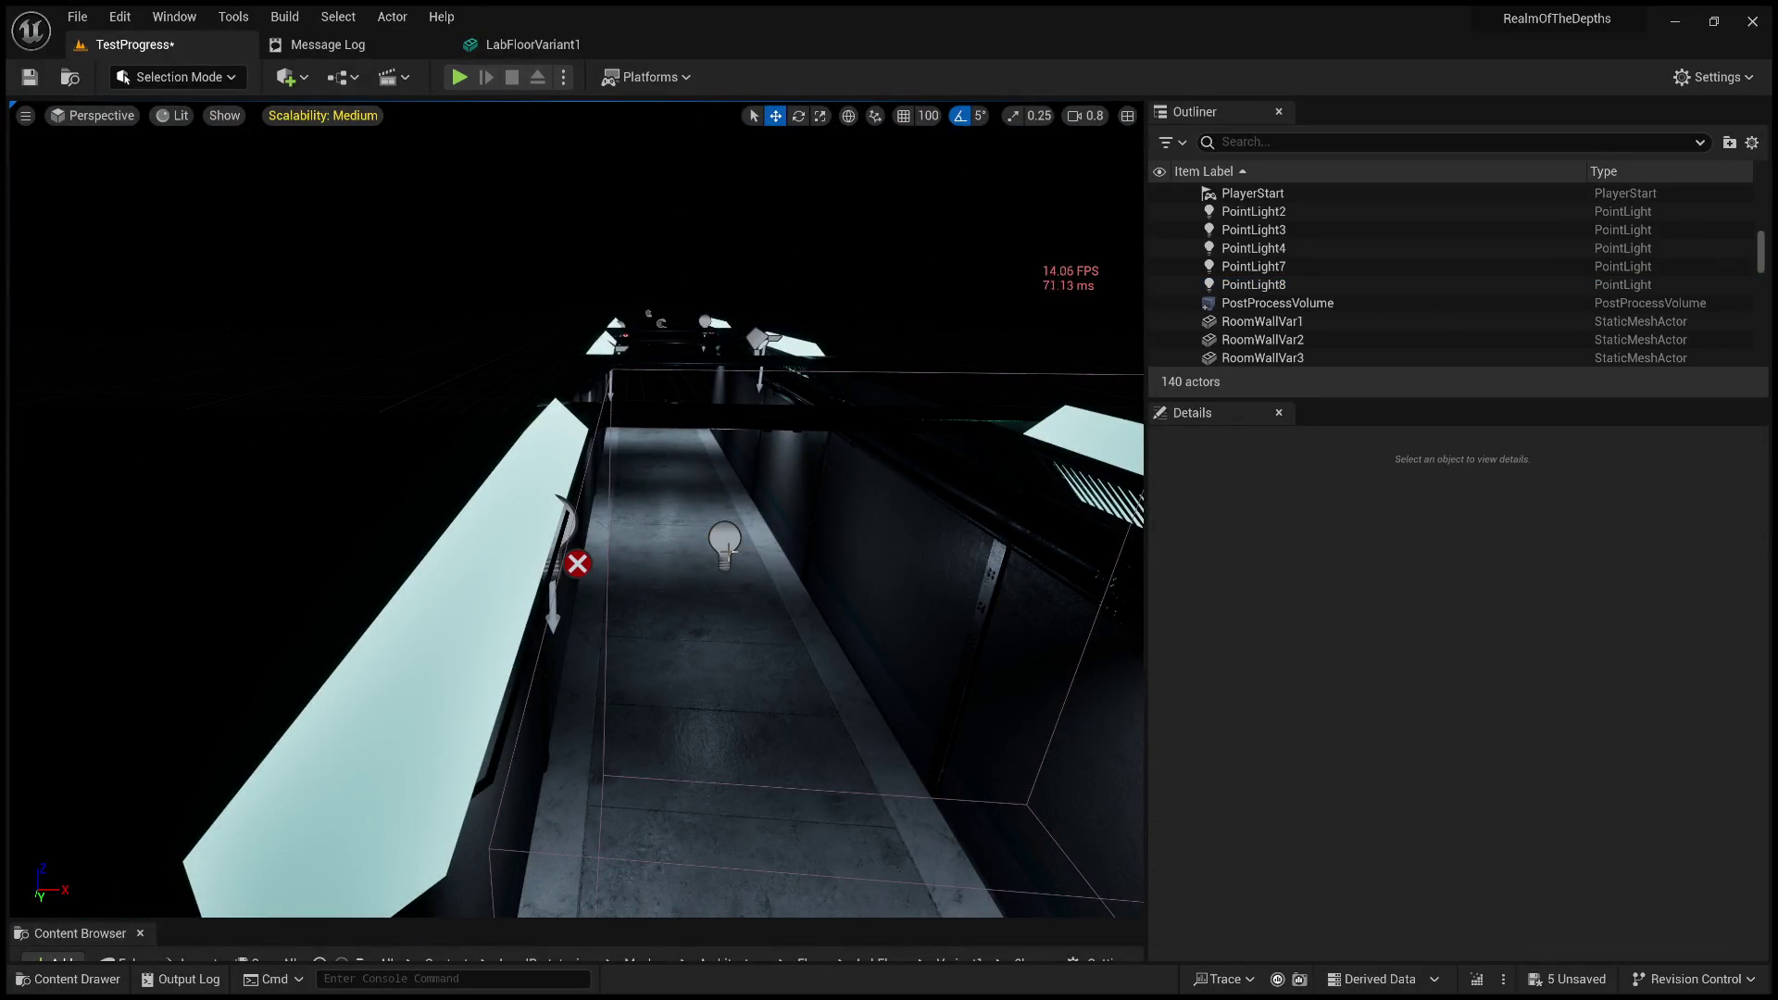
pyautogui.hotkey('ctrl', 'z')
pyautogui.hotkey('ctrl', 'y')
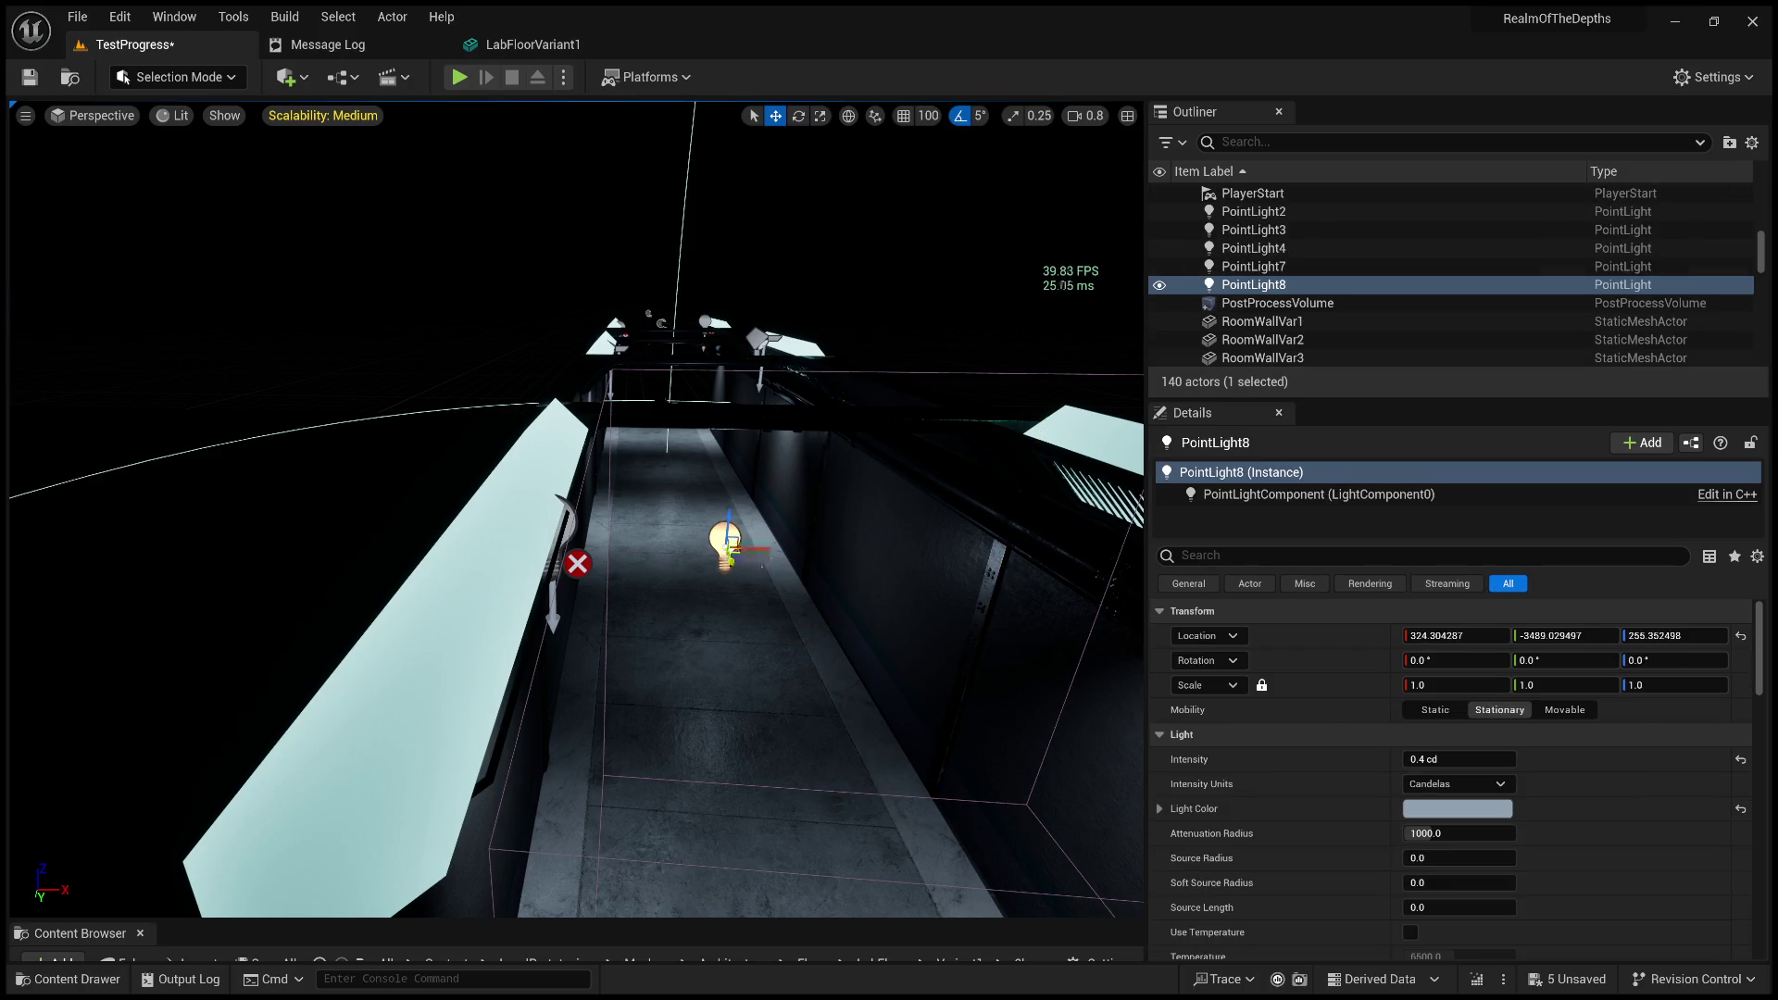
pyautogui.moveTo(624, 426); pyautogui.dragTo(622, 463)
pyautogui.click(621, 444)
pyautogui.click(622, 463)
pyautogui.click(622, 463)
pyautogui.hotkey('ctrl', 'z')
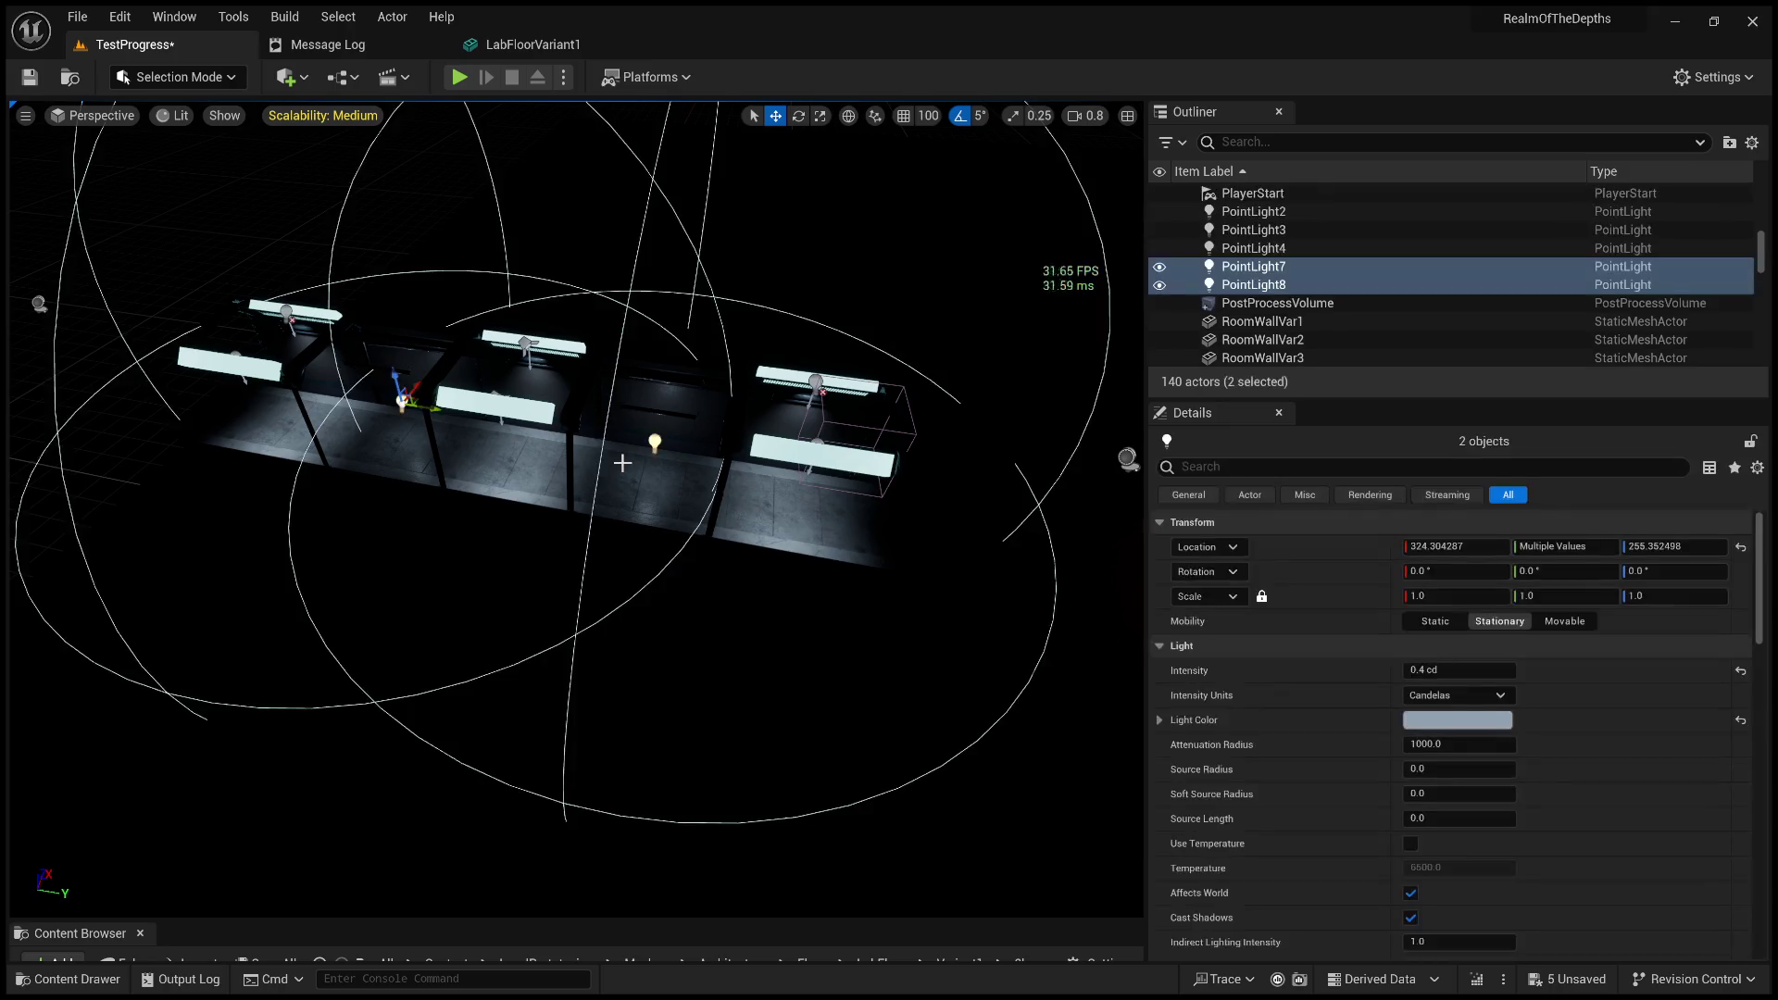
pyautogui.hotkey('ctrl', 'z')
pyautogui.hotkey('ctrl', 'z')
pyautogui.hotkey('ctrl', 'z')
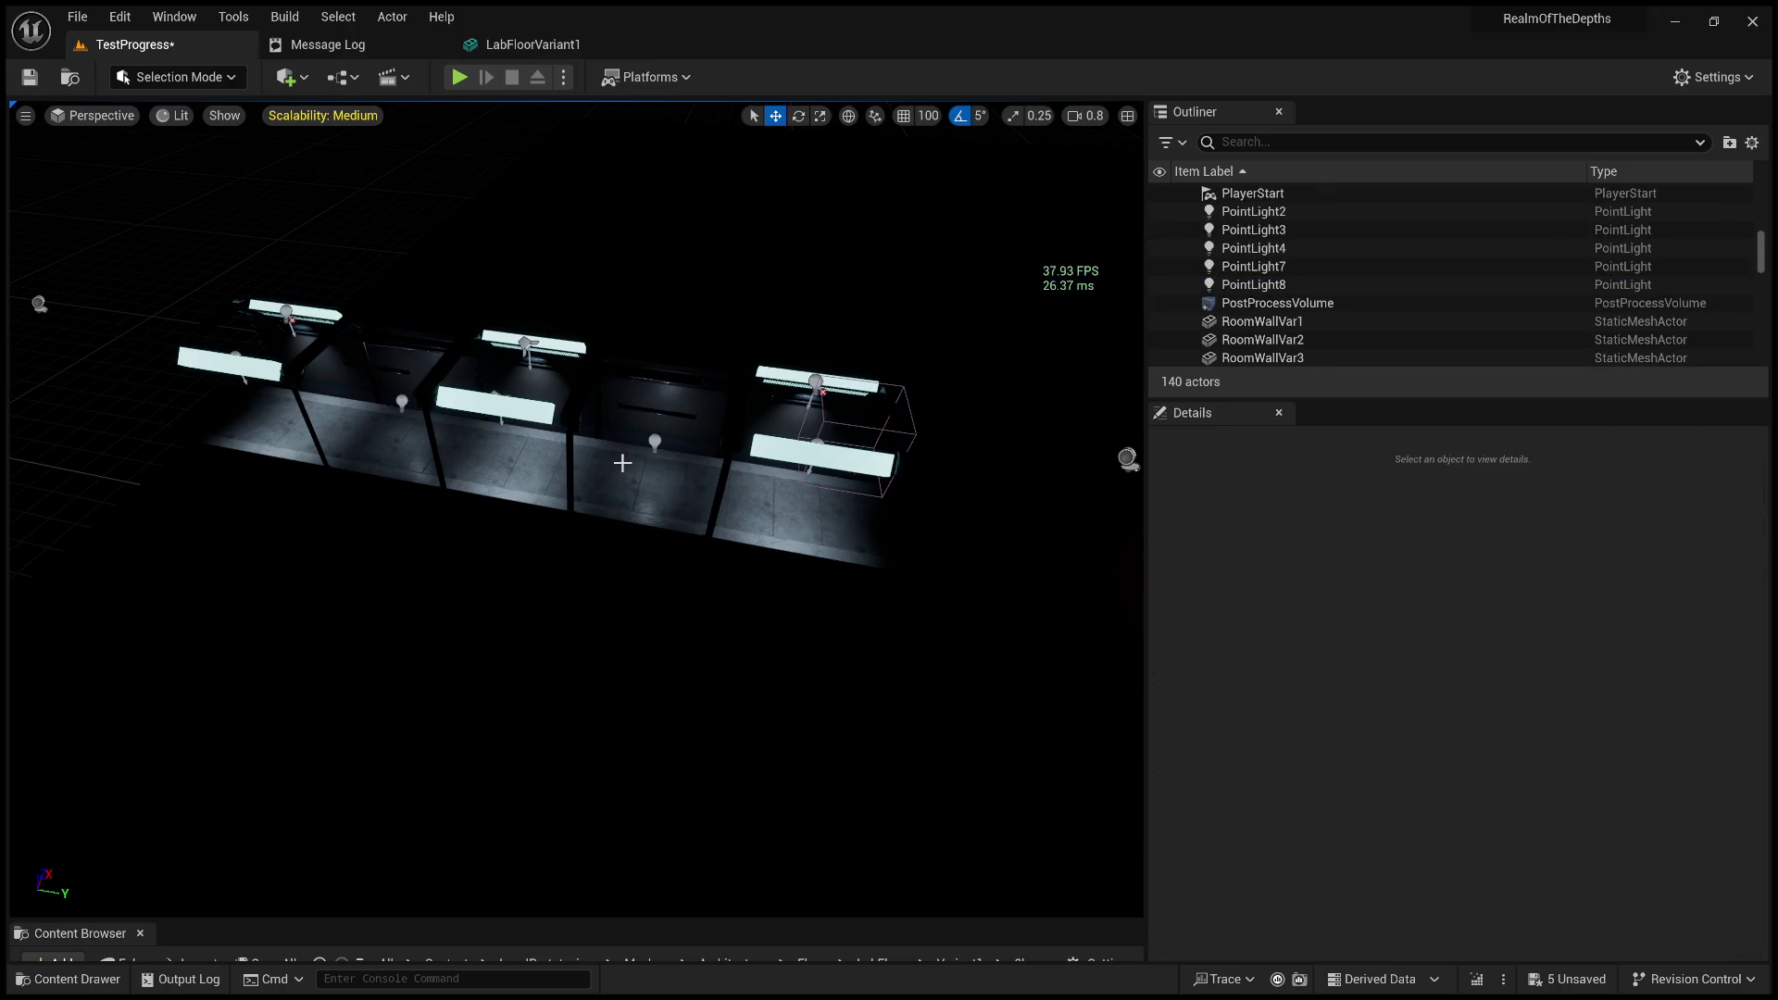
pyautogui.hotkey('ctrl', 'y')
pyautogui.scroll(3, 290, 412)
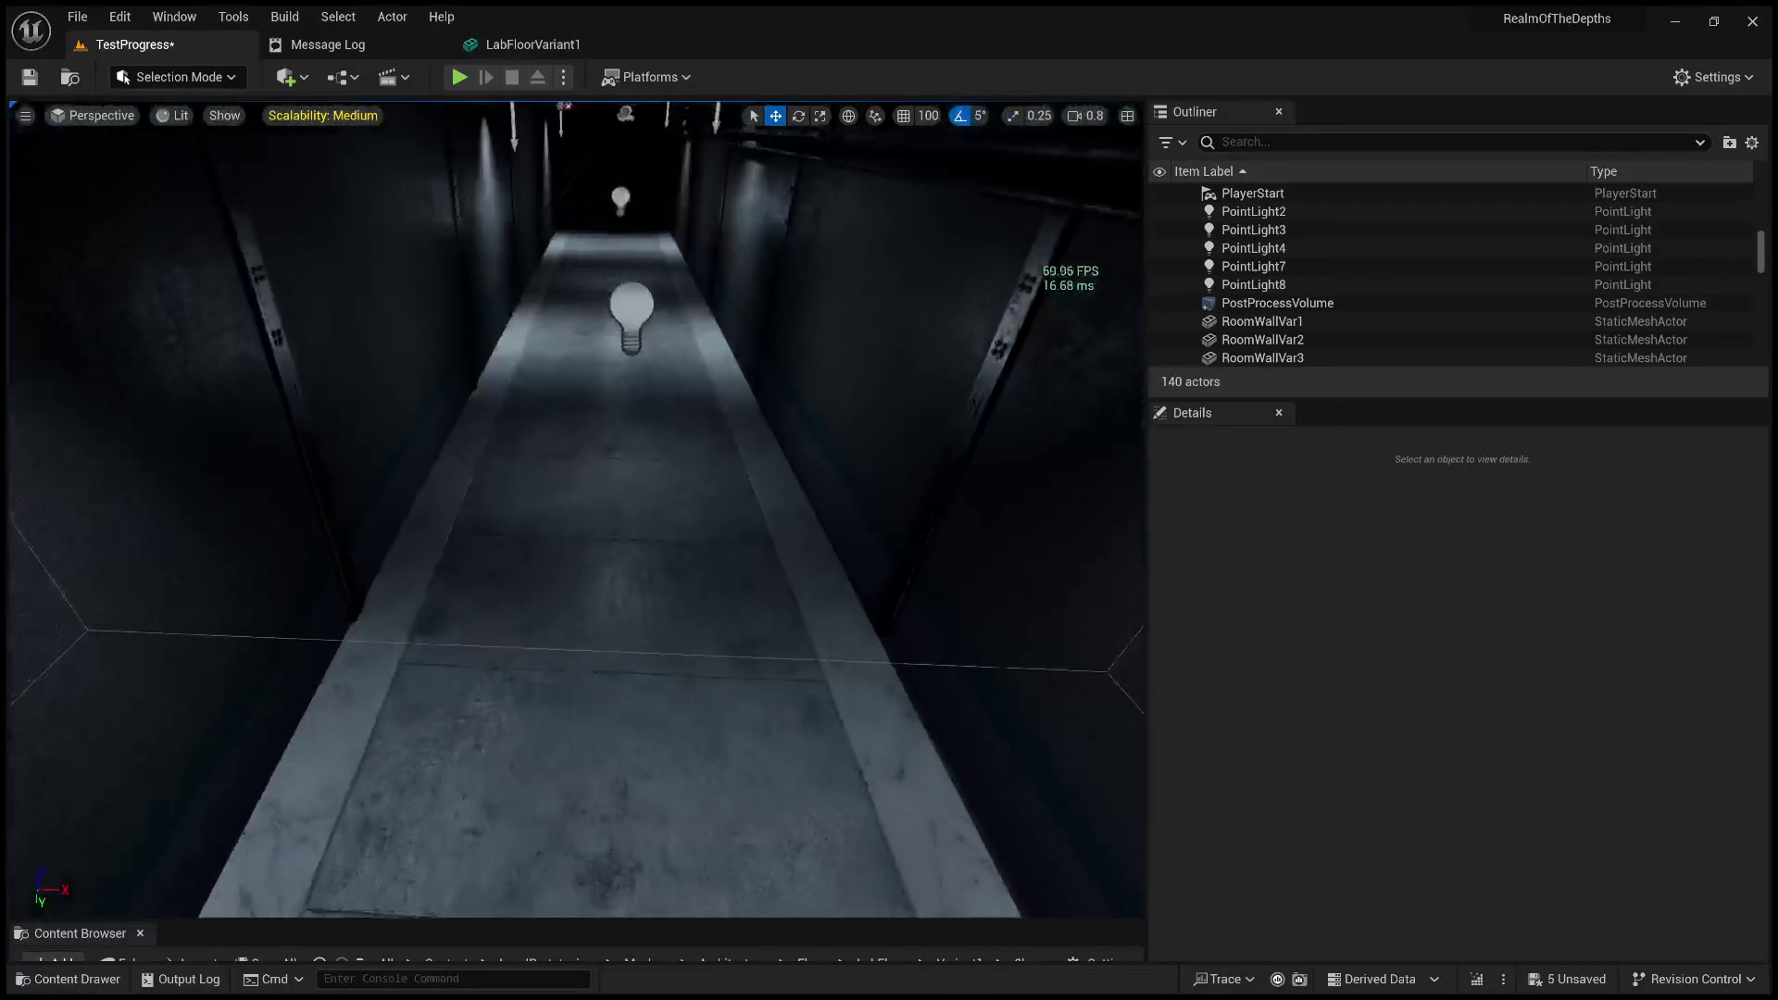
# Select LabFloorVariant2, start Play, and walk forward down the dim corridor.
pyautogui.click(603, 759)
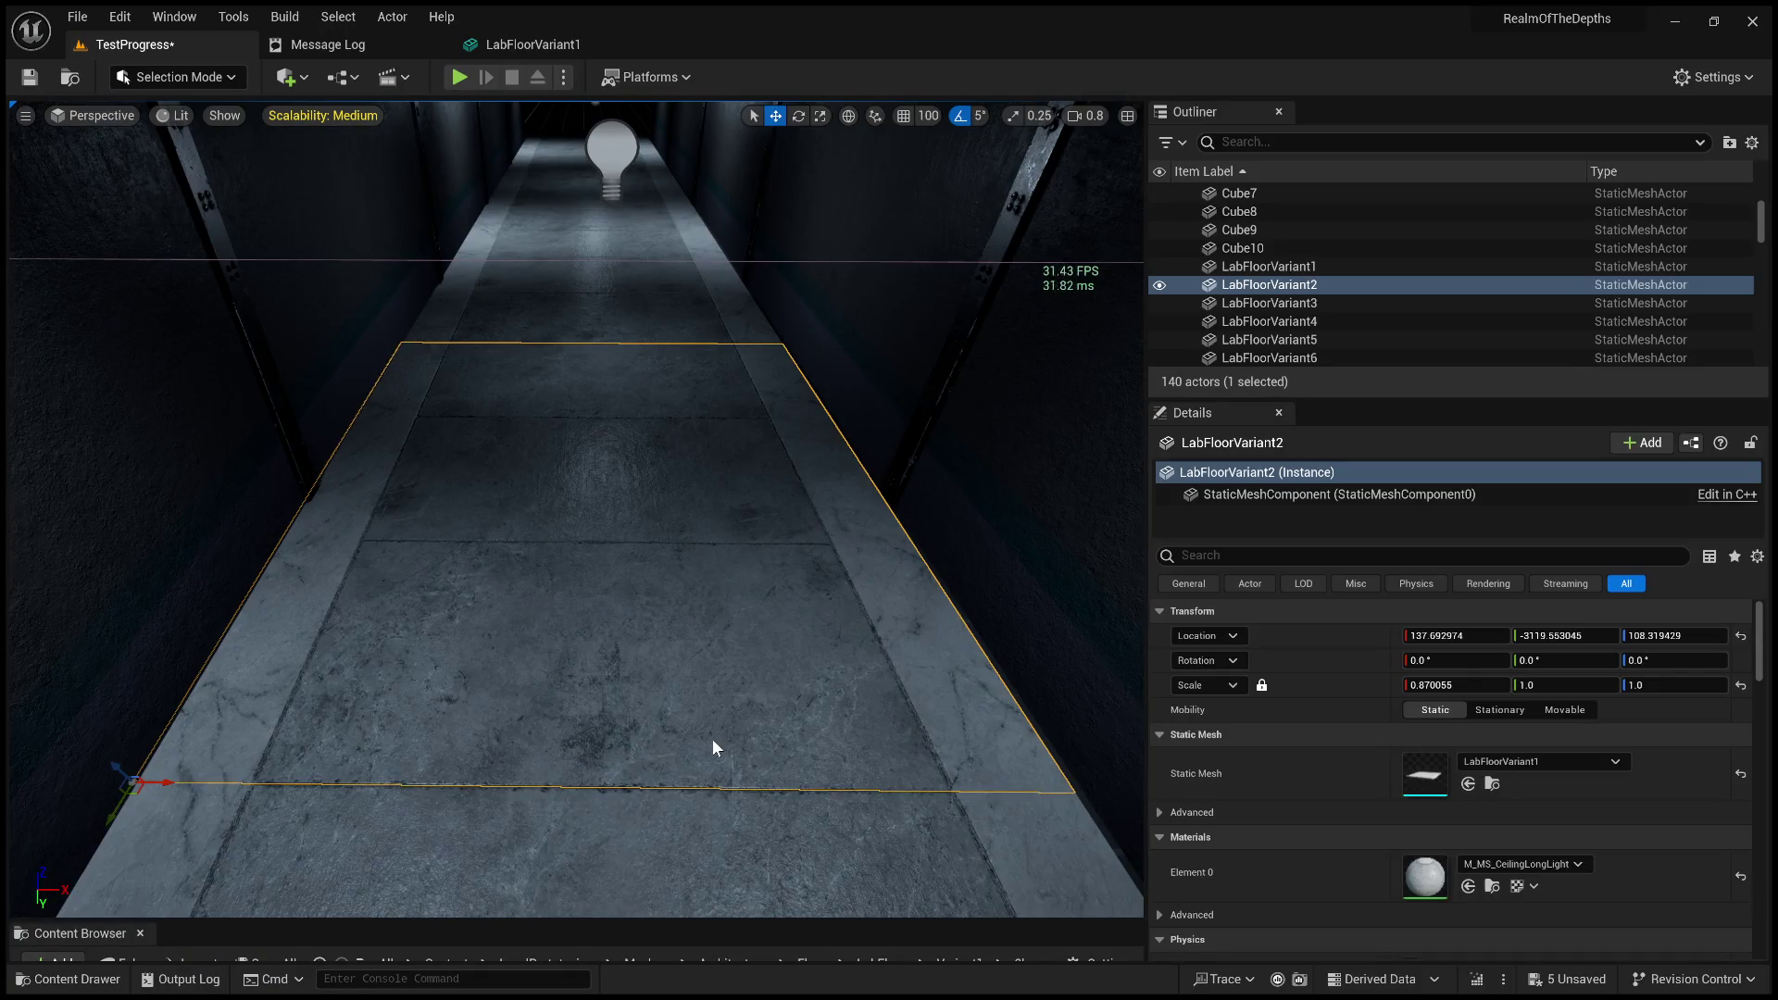
pyautogui.hotkey('alt', 'p')
pyautogui.click(713, 712)
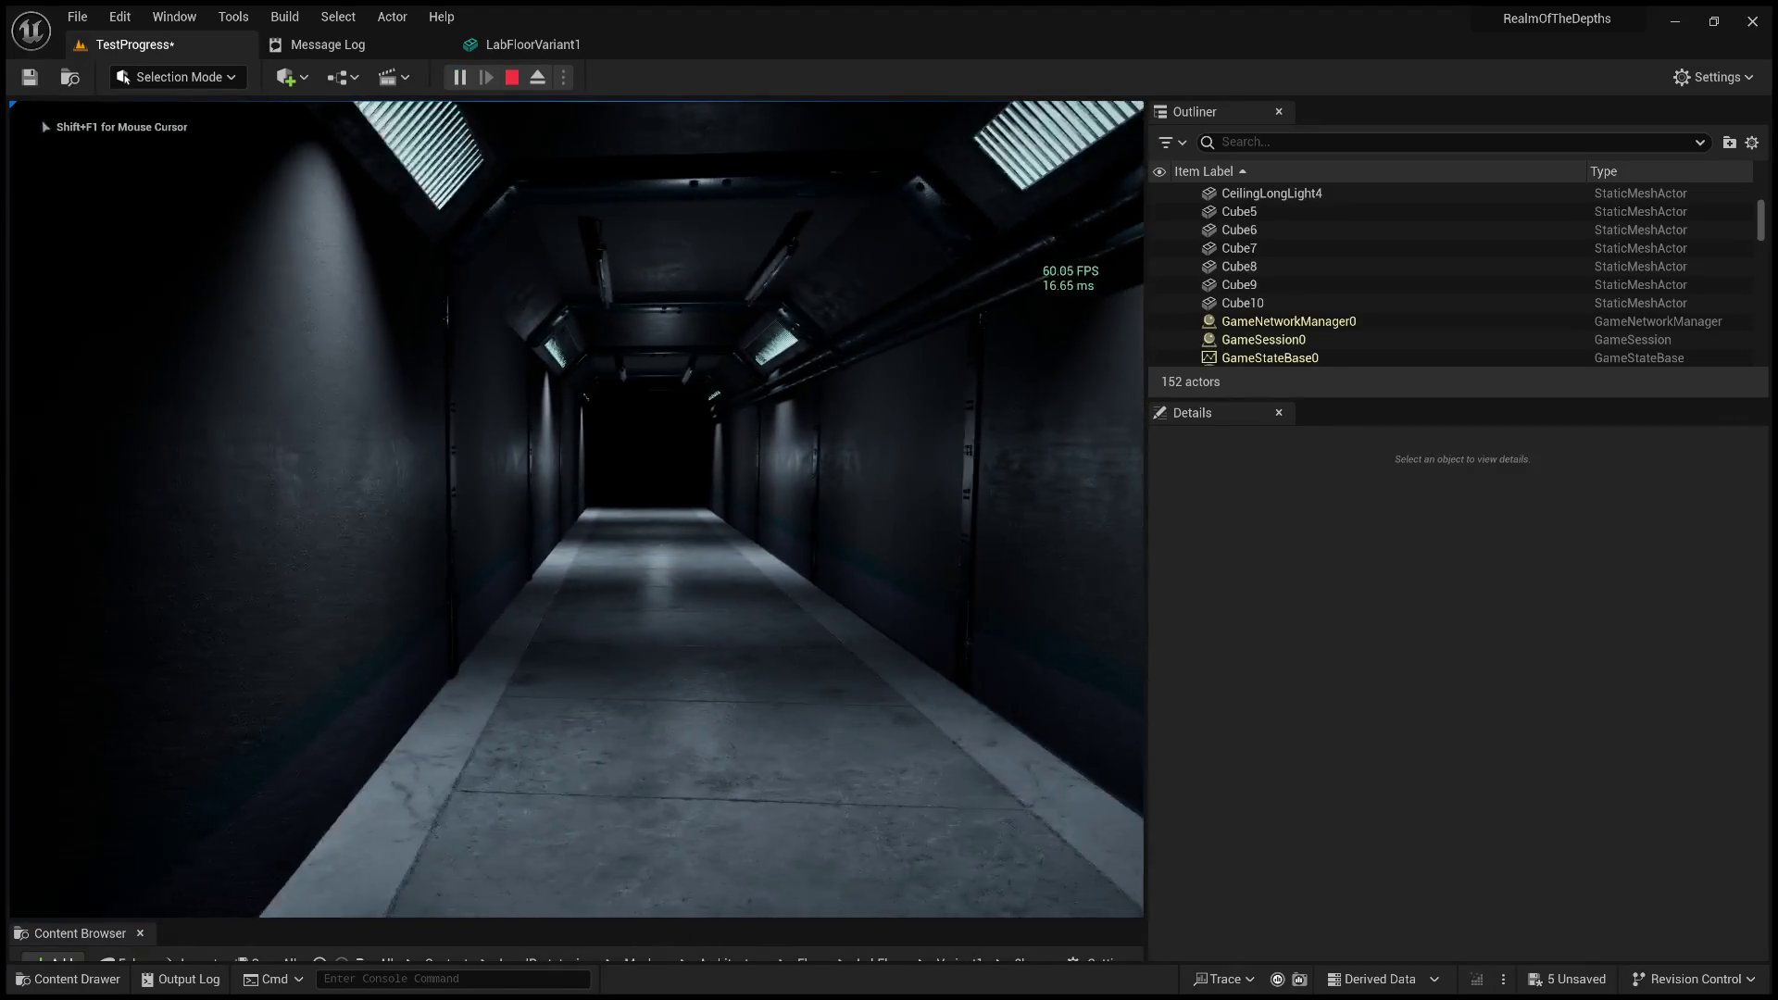
pyautogui.press('w')
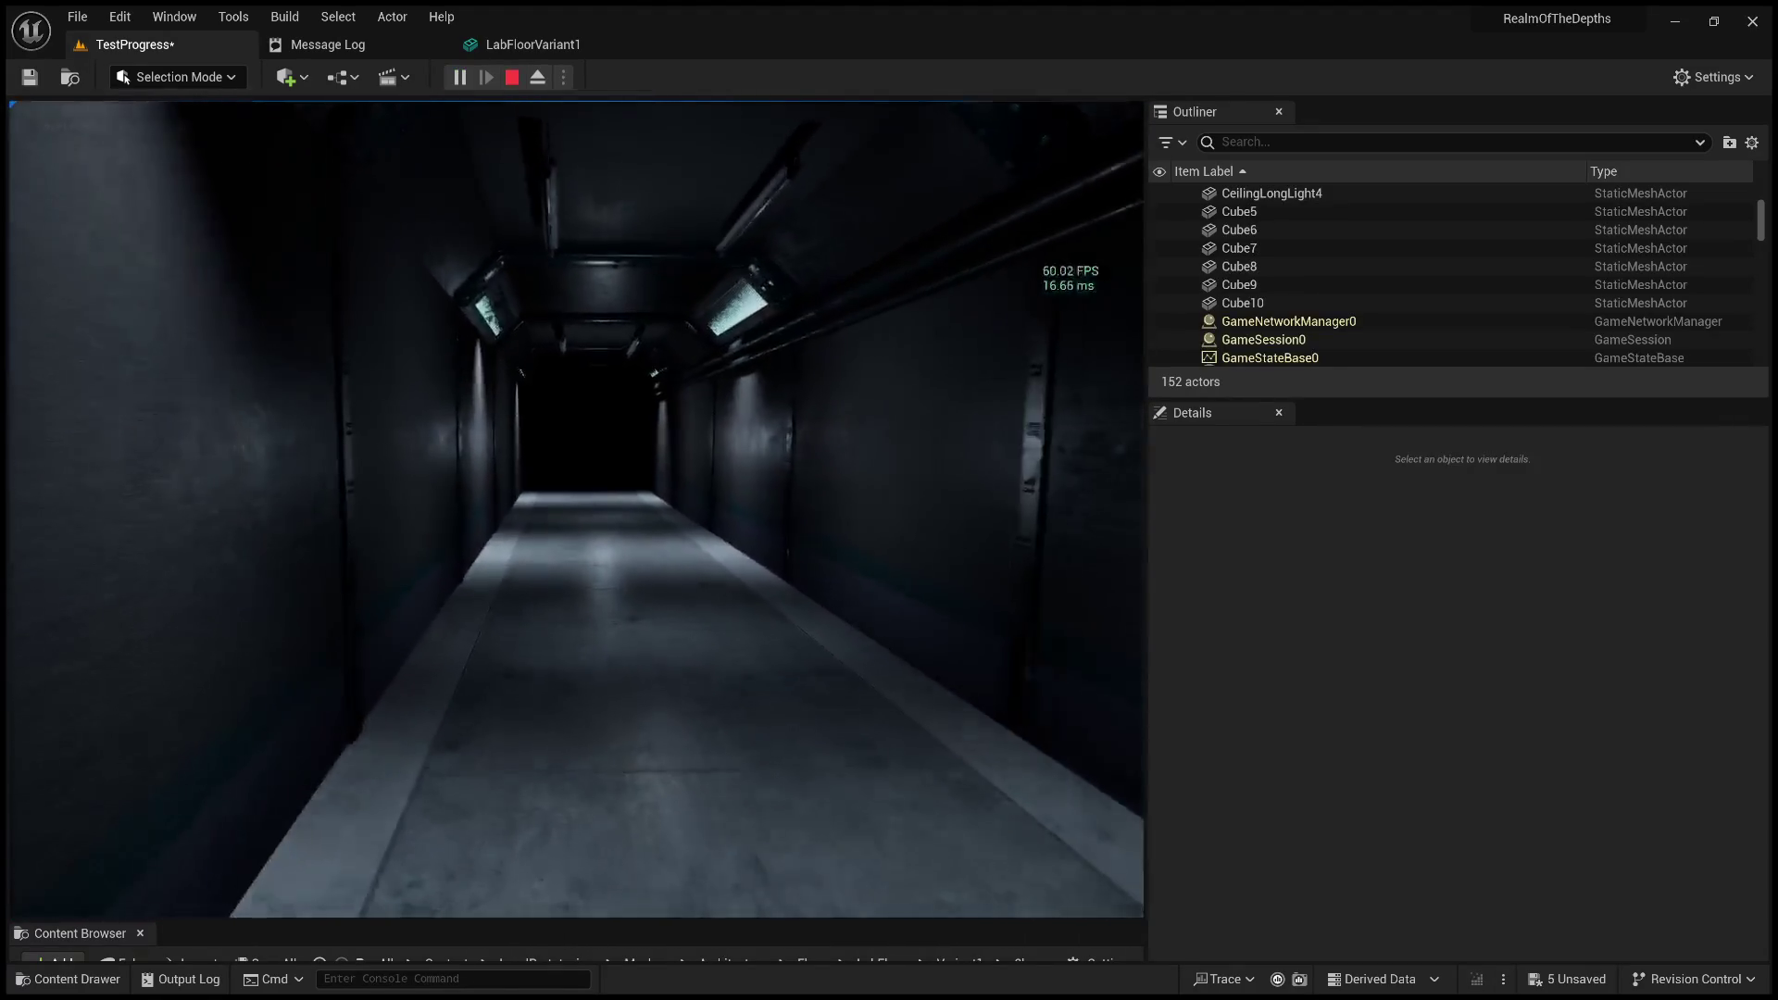
pyautogui.press('w')
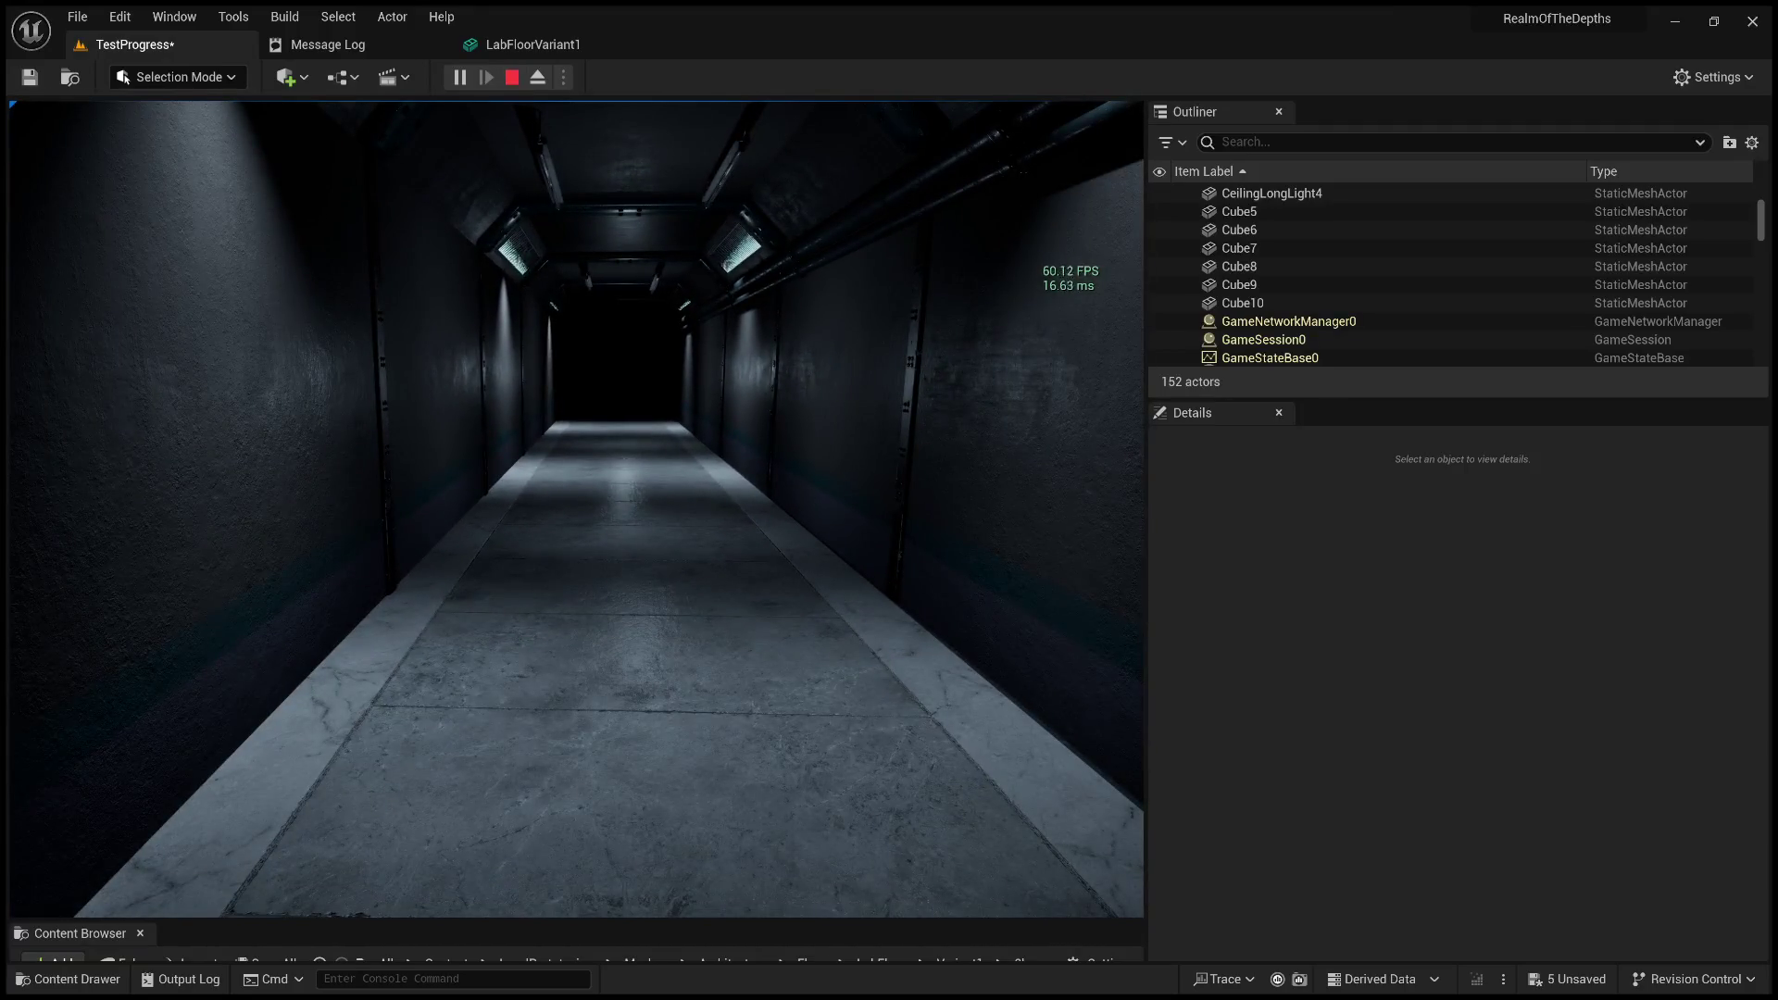
pyautogui.press('w')
pyautogui.press('w')
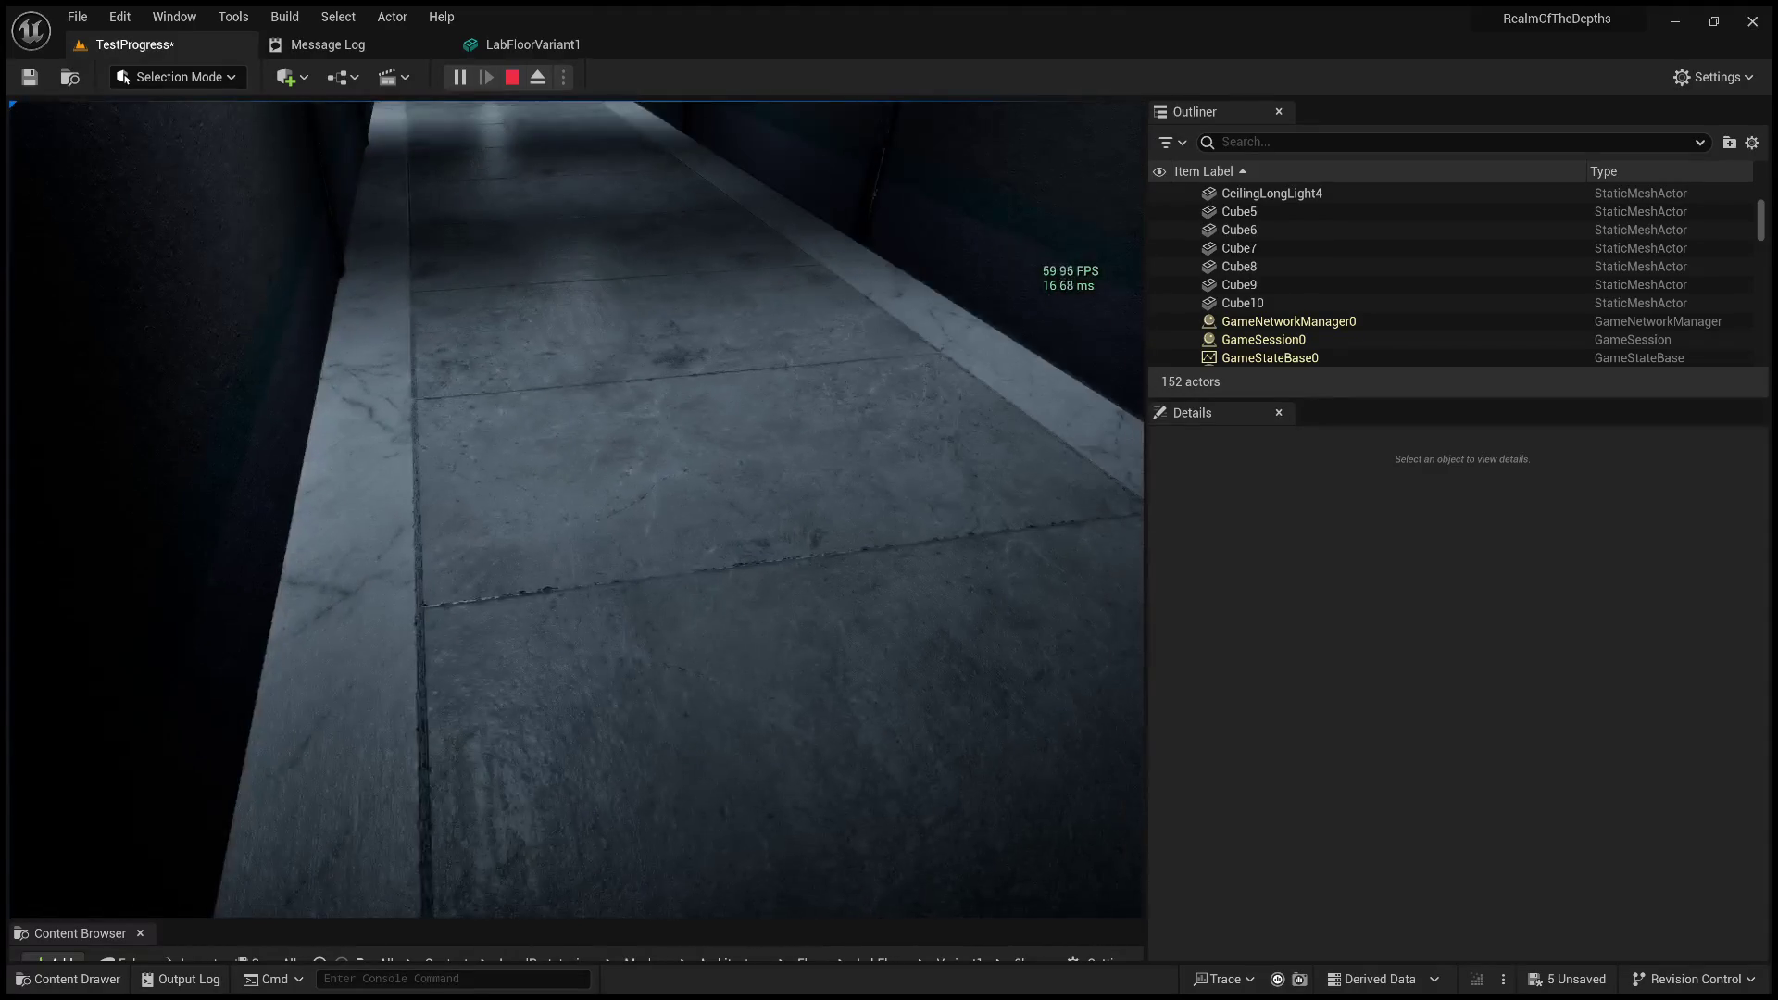
# Stop the play session, frame LabFloorVariant2, and hide the FPS readout.
pyautogui.press('Escape')
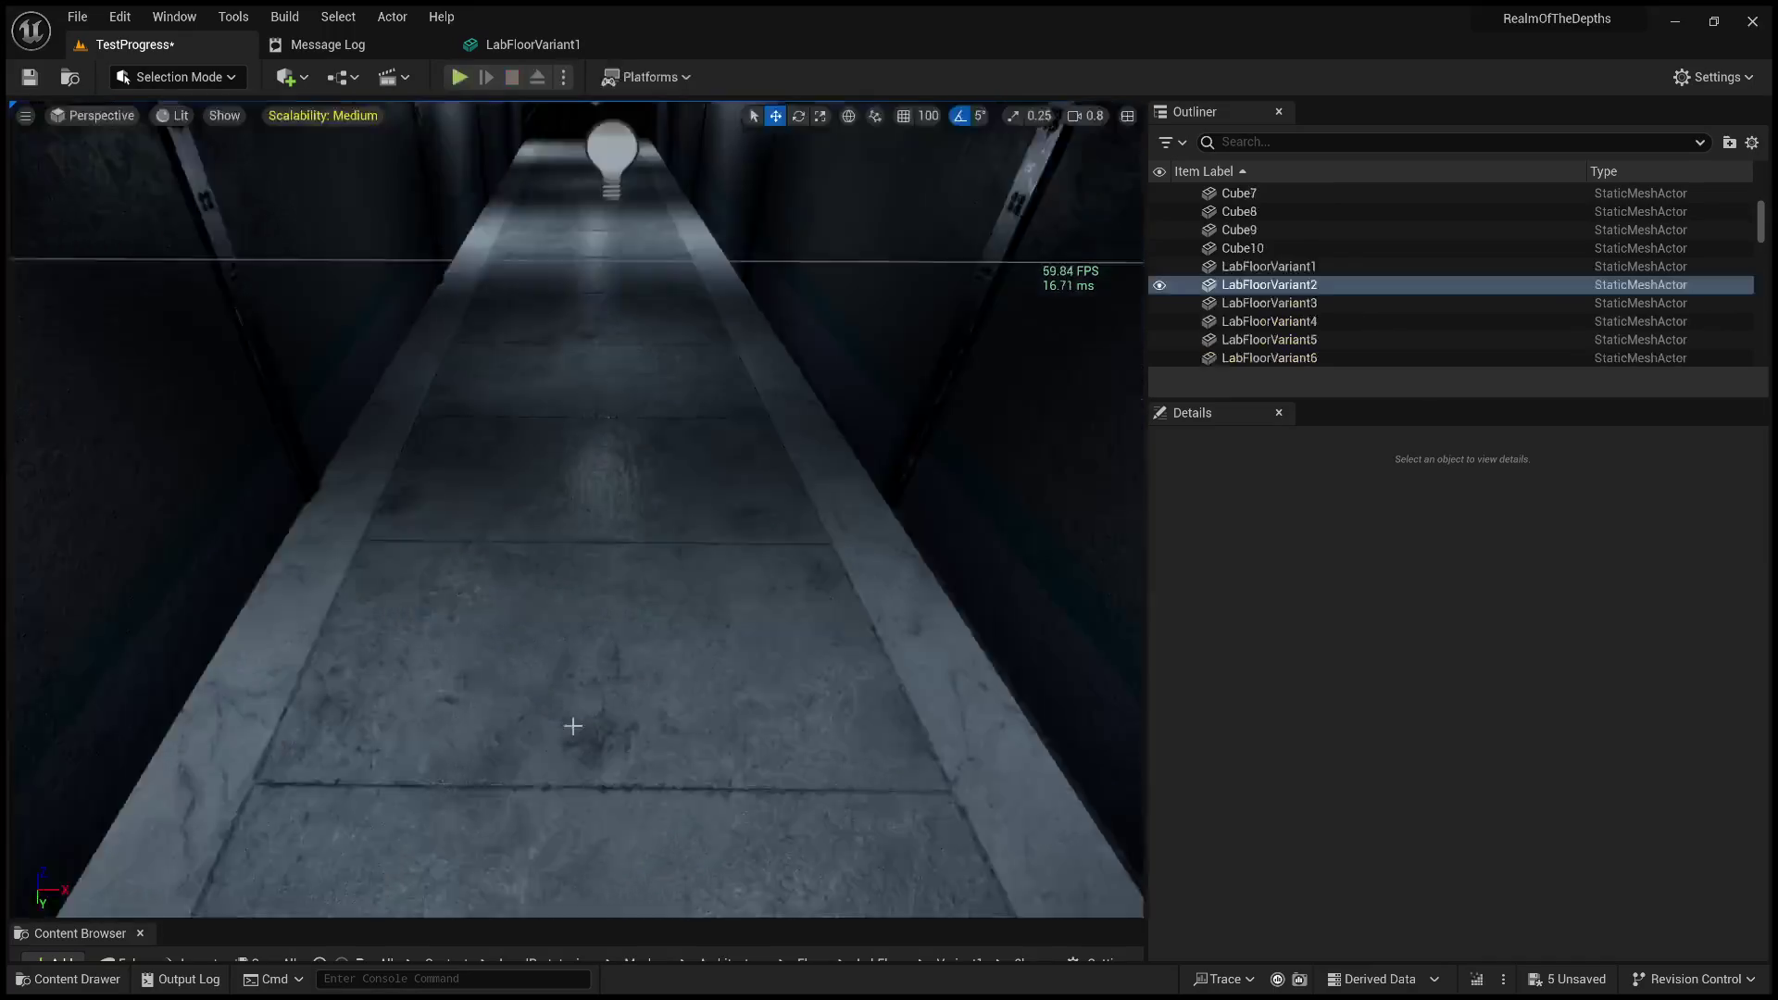
pyautogui.press('f')
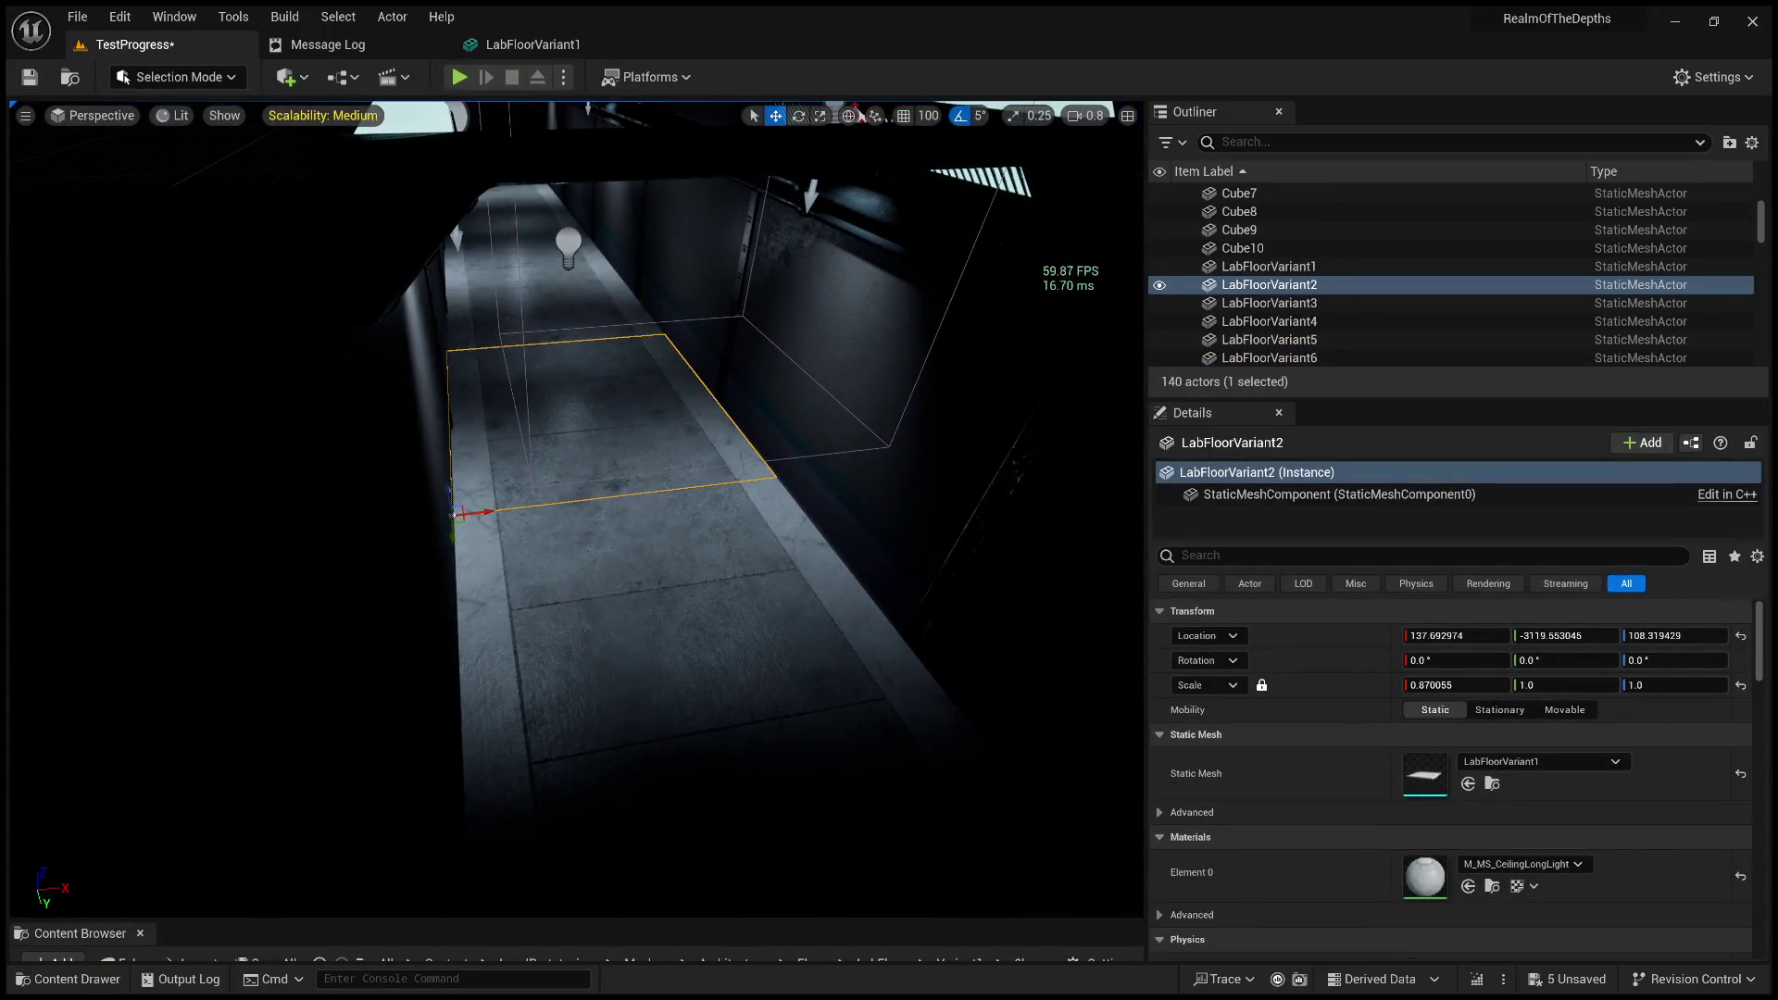
pyautogui.hotkey('ctrl', 'shift', 'h')
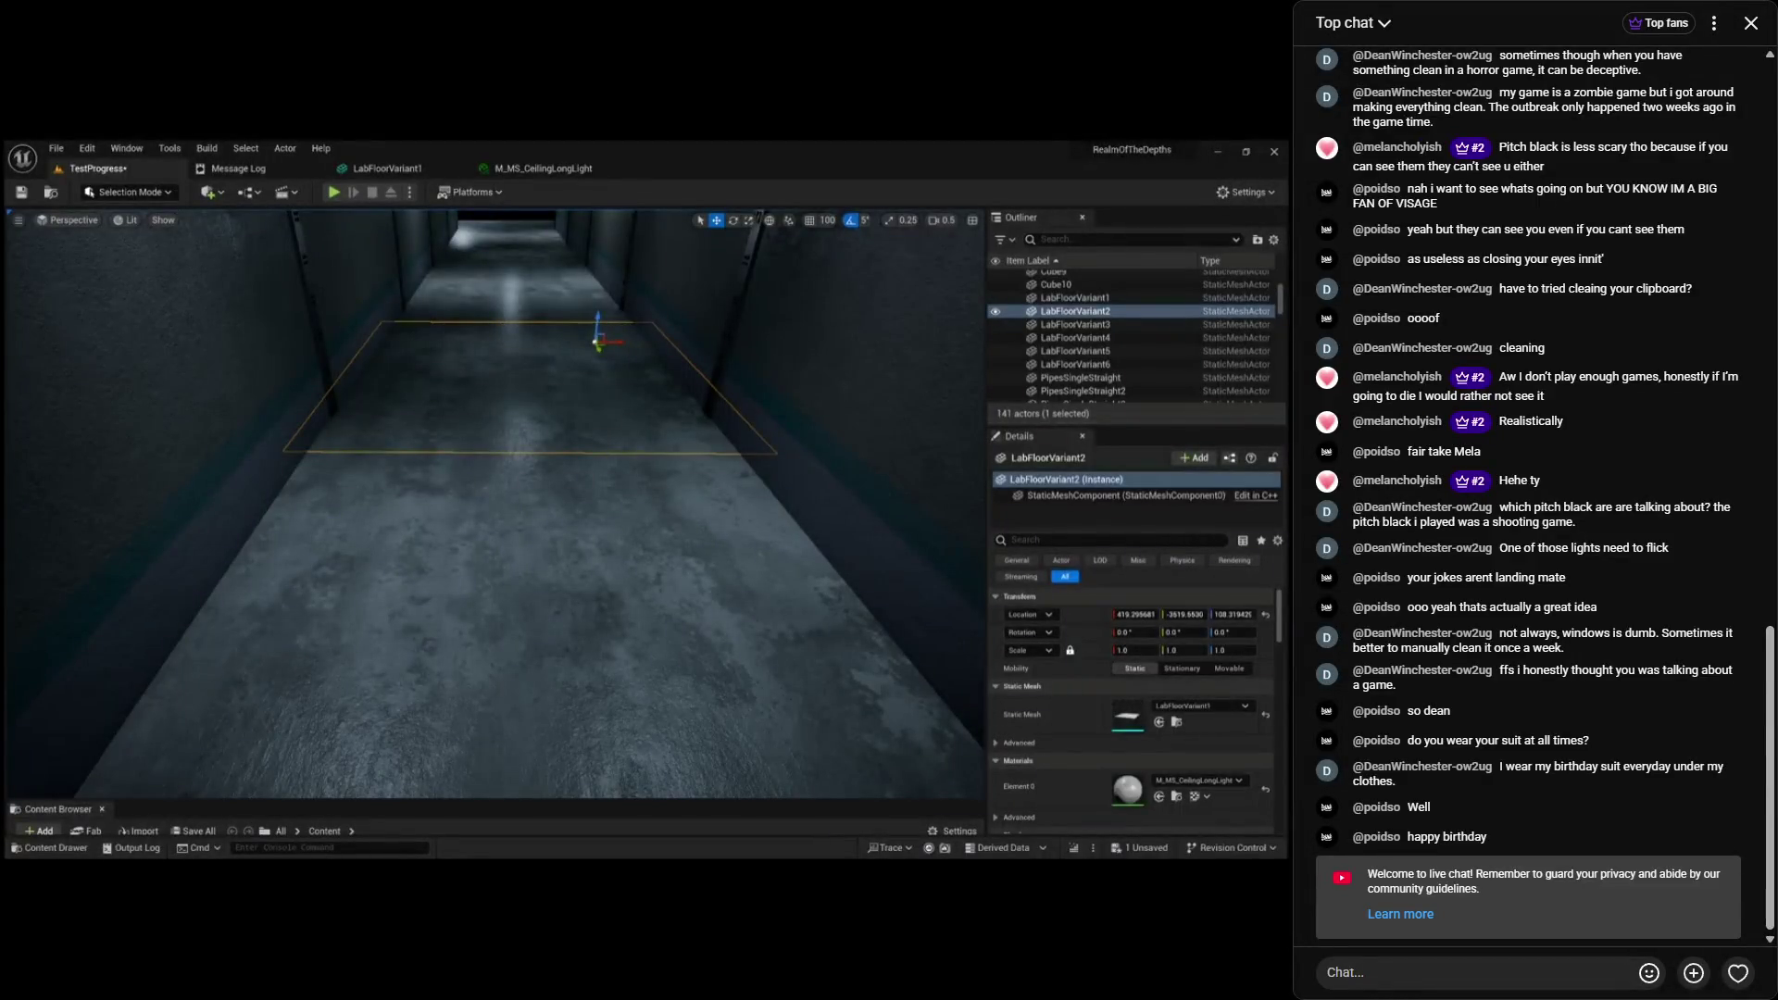
# Show the player controls, mute the stream, skip back 15 seconds, and pause playback.
pyautogui.click(143, 917)
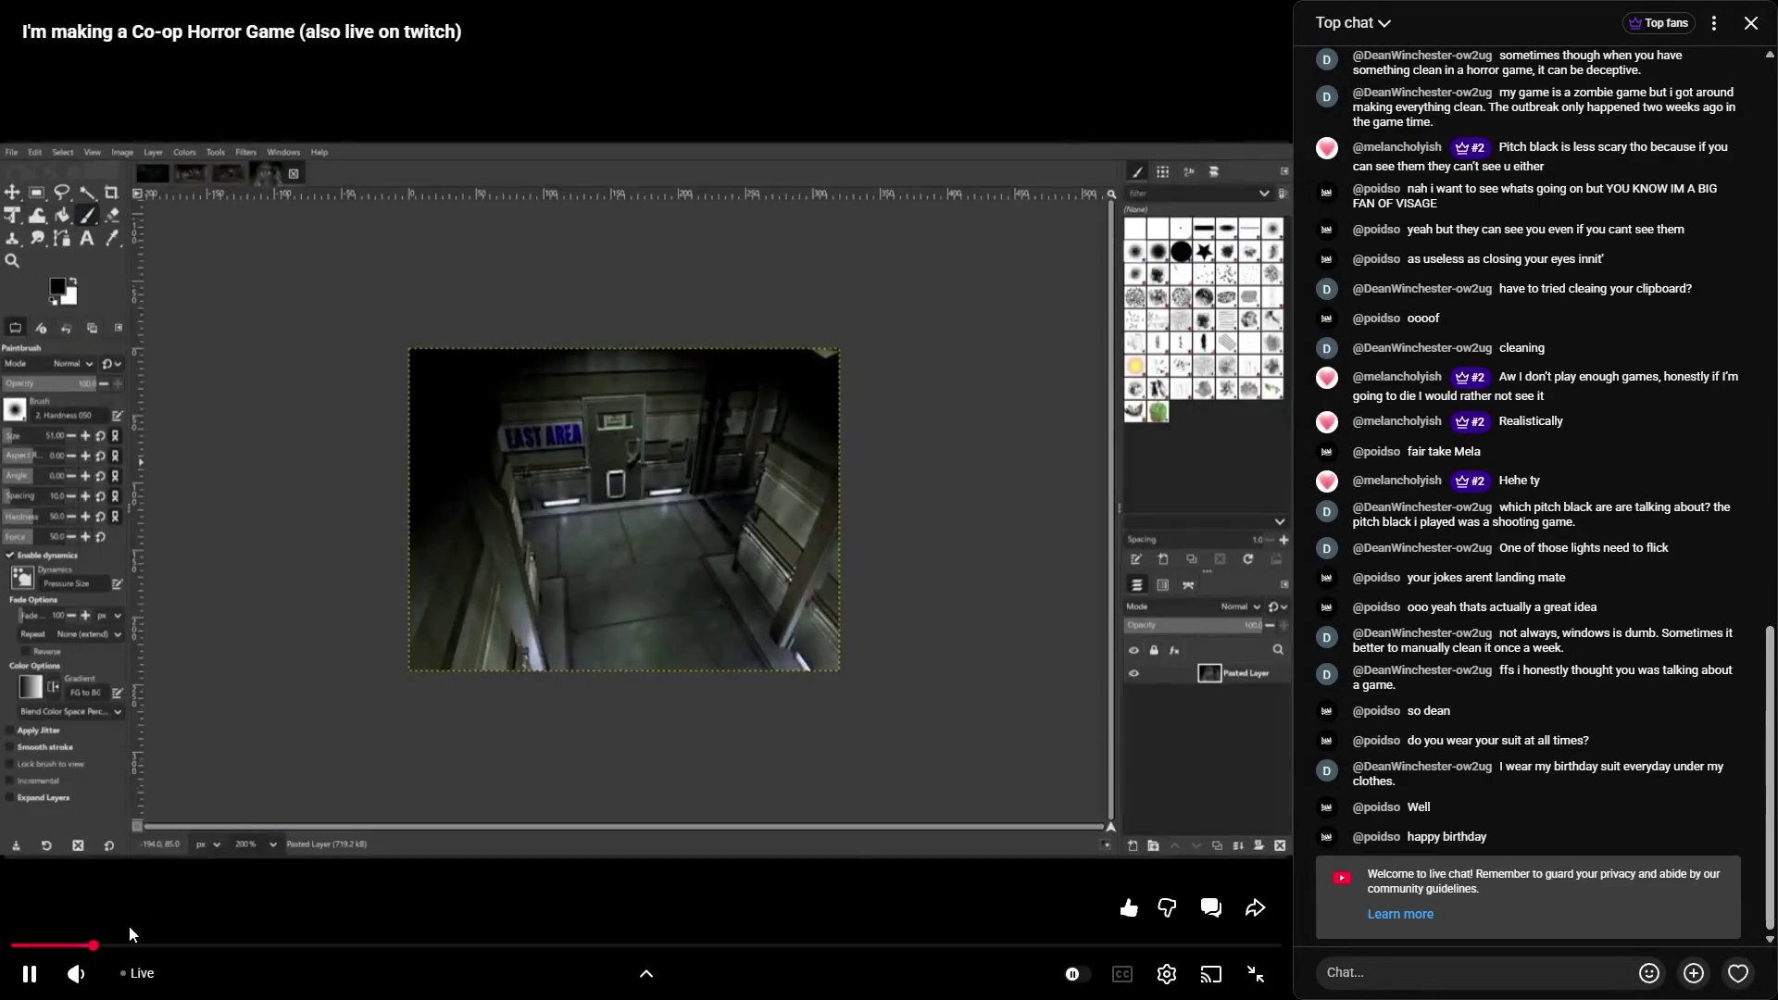
pyautogui.click(76, 972)
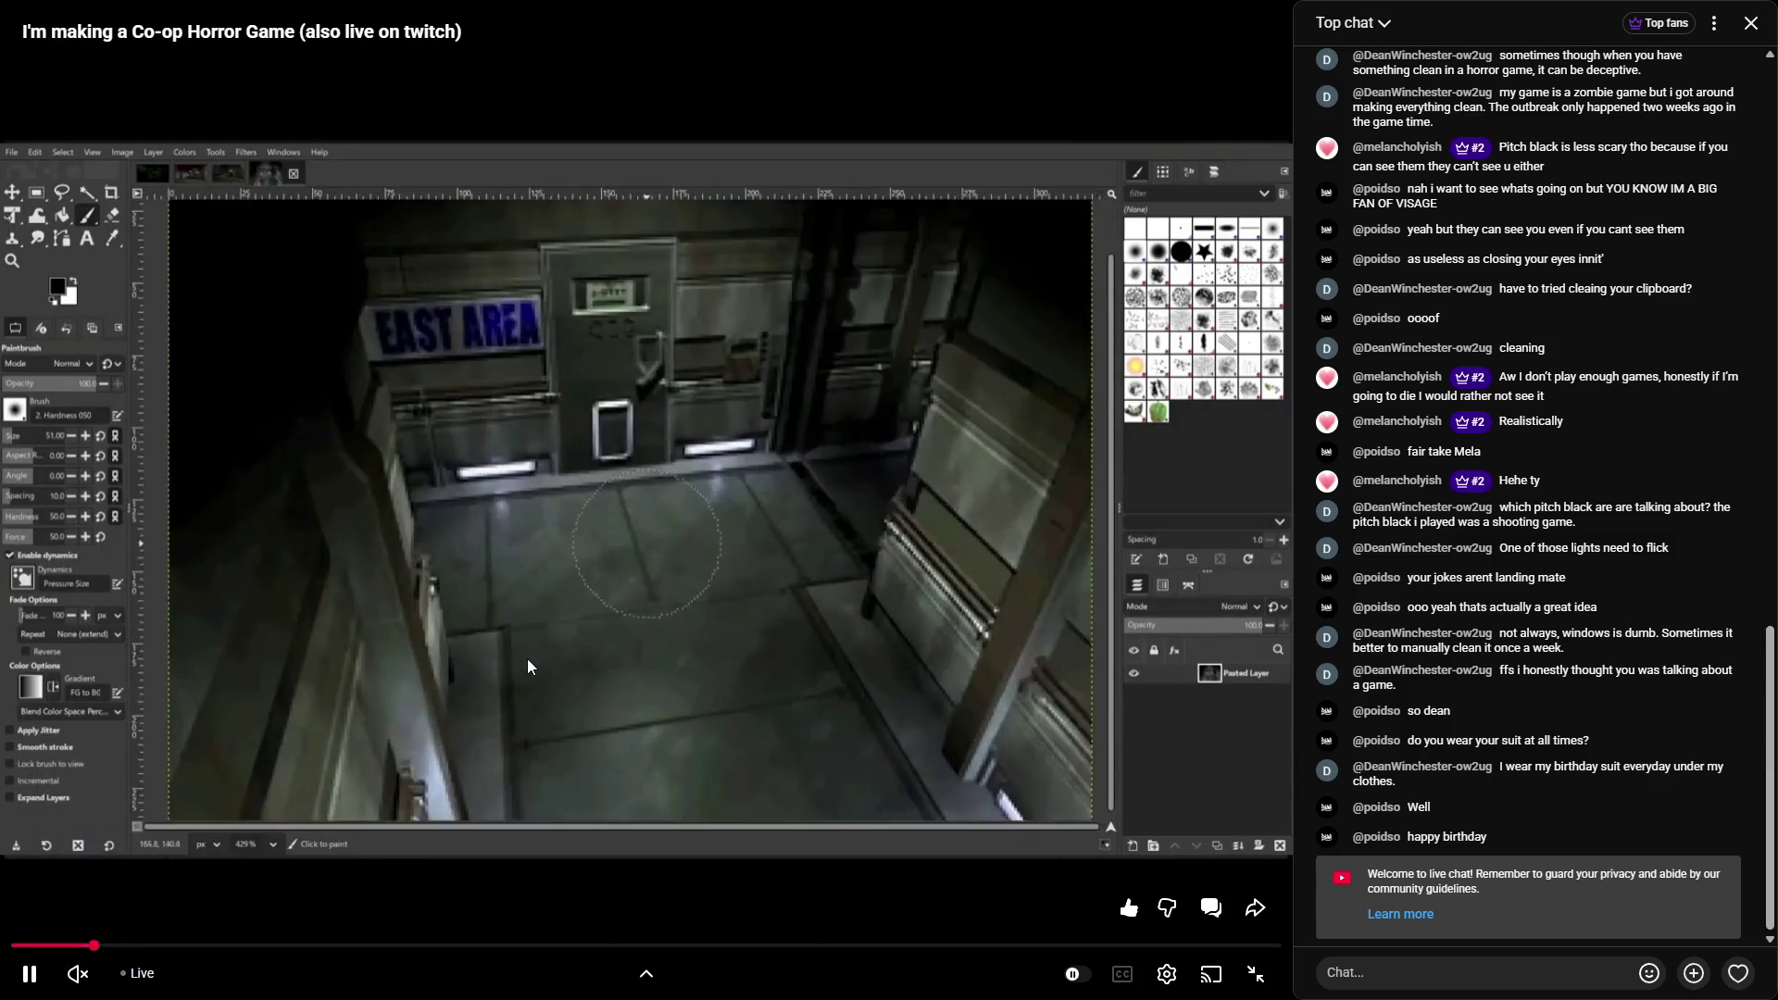
pyautogui.press('Left')
pyautogui.press('Left')
pyautogui.press('Left')
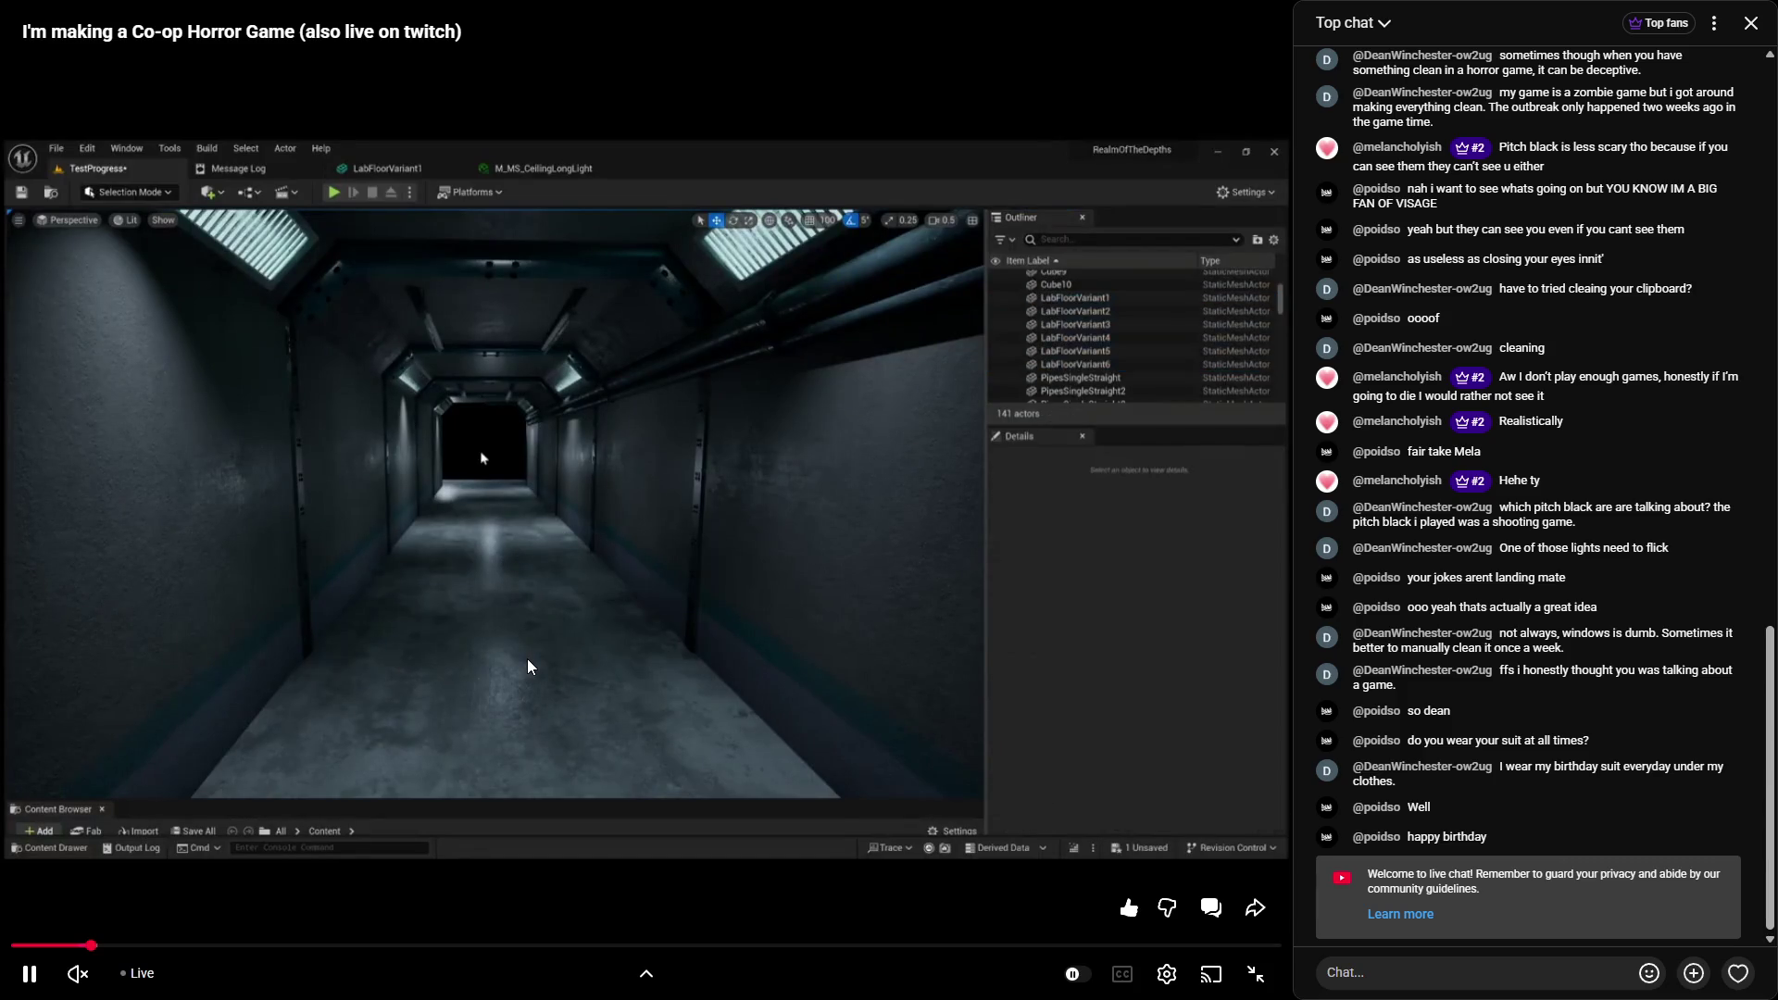
pyautogui.click(636, 528)
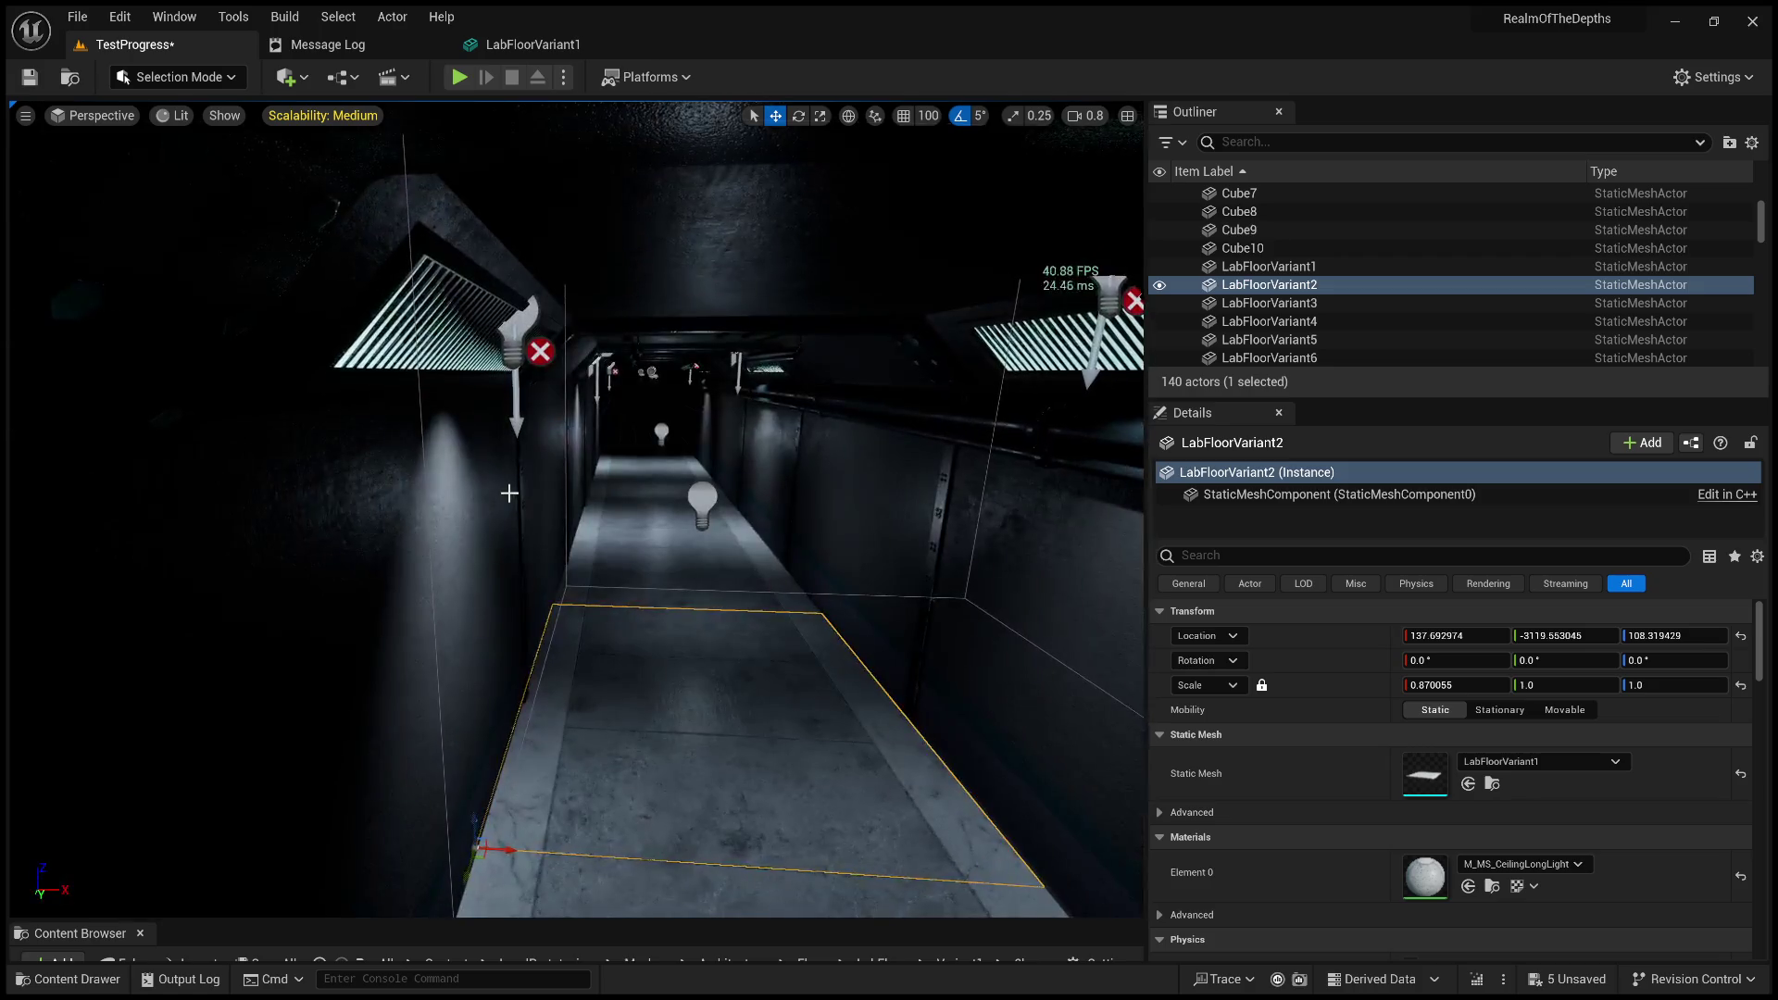
# Deselect the floor and fly down the corridor to look over the ceiling lights.
pyautogui.press('Escape')
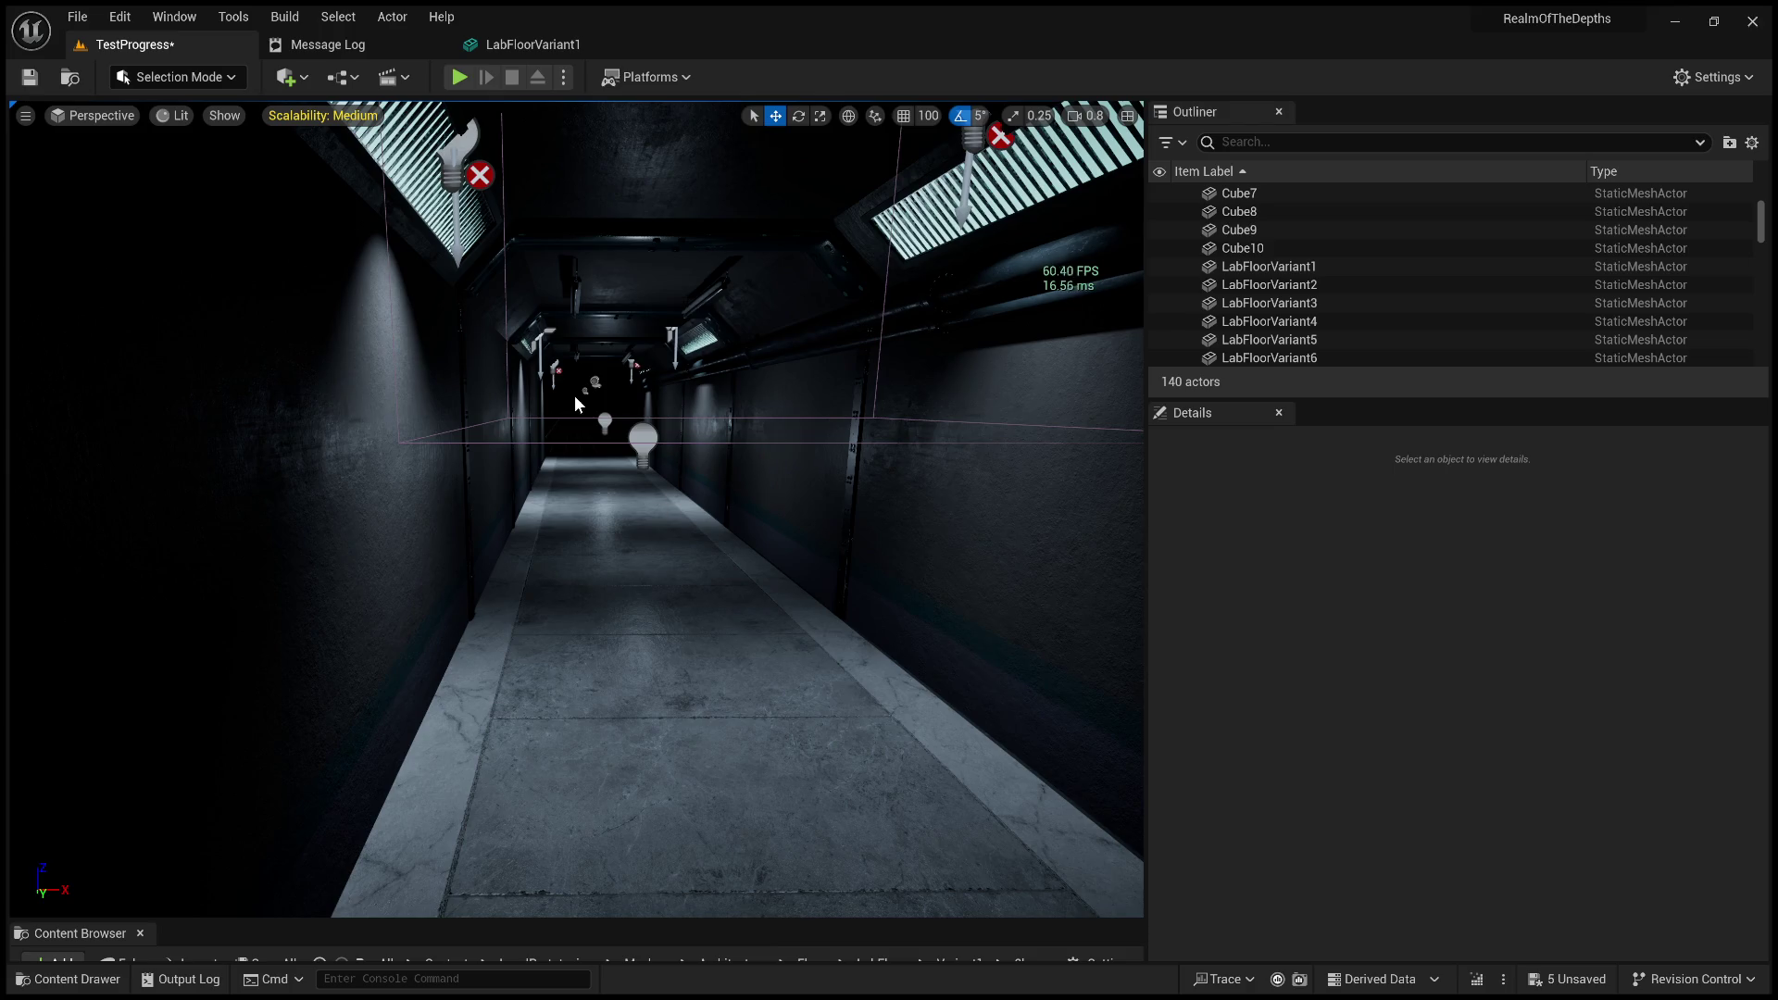
pyautogui.moveTo(607, 498); pyautogui.dragTo(441, 553)
pyautogui.moveTo(587, 555)
pyautogui.mouseDown()
pyautogui.moveTo(597, 454)
pyautogui.moveTo(596, 553)
pyautogui.mouseUp()
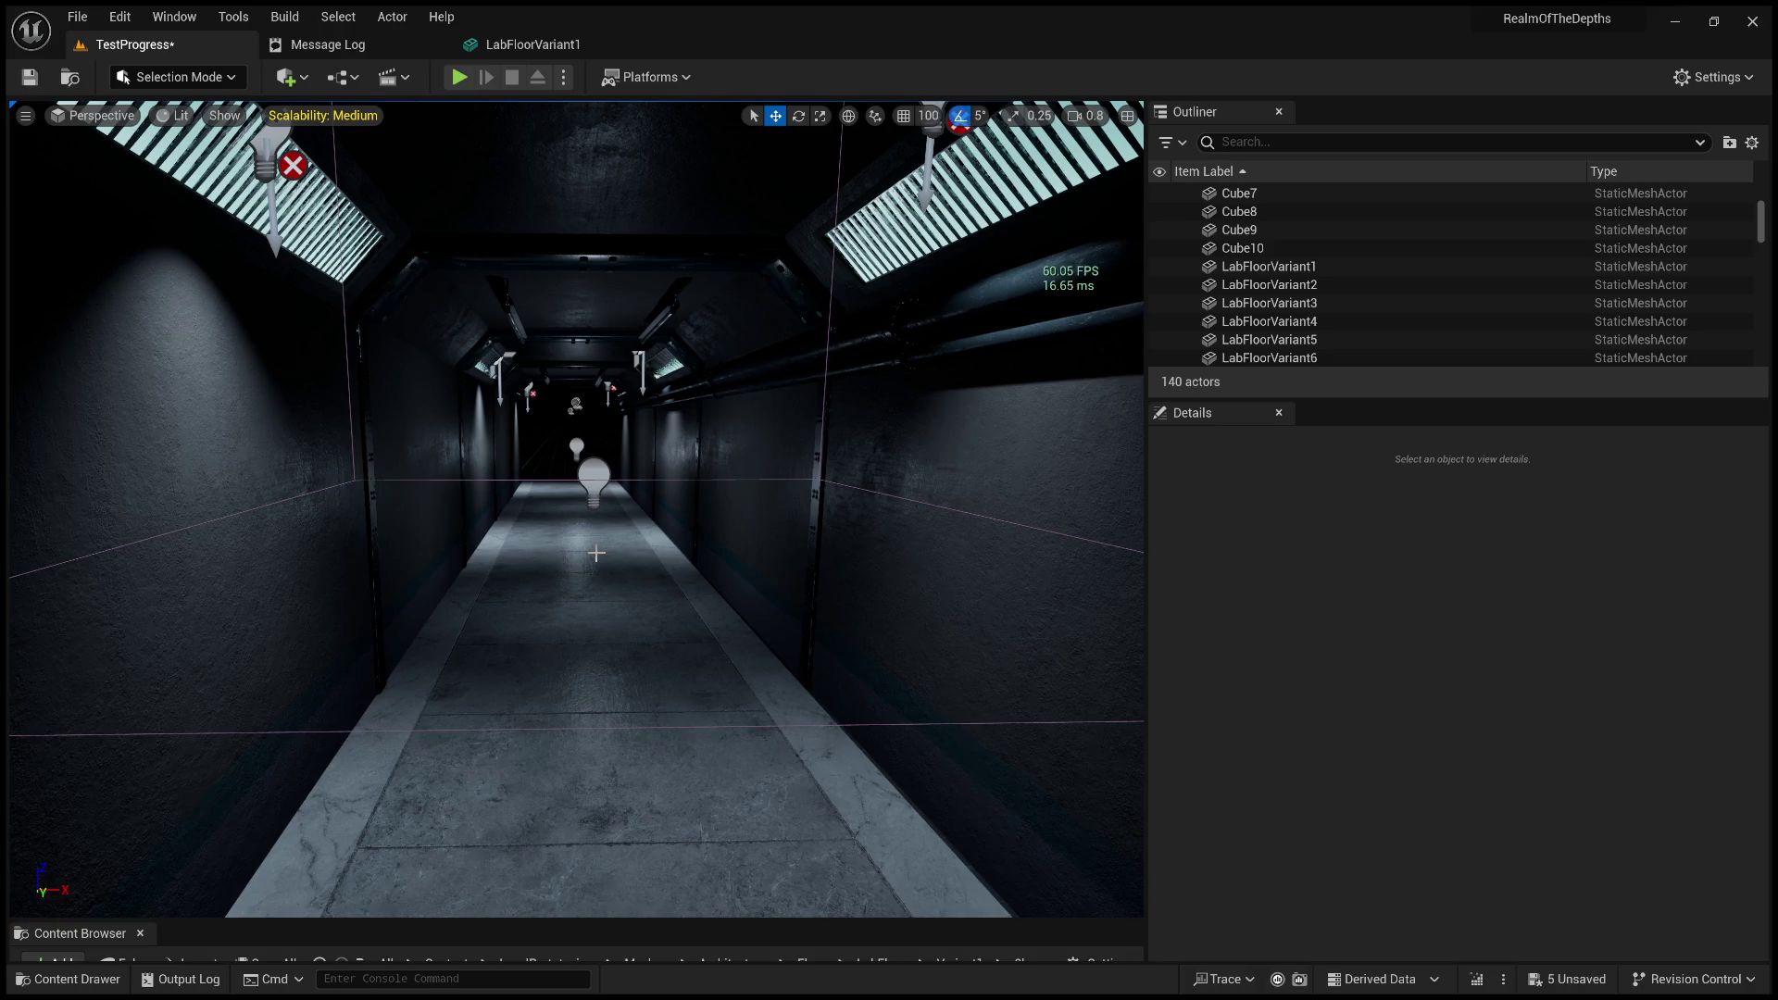
pyautogui.moveTo(596, 553)
pyautogui.mouseDown()
pyautogui.moveTo(731, 658)
pyautogui.moveTo(759, 731)
pyautogui.moveTo(746, 602)
pyautogui.moveTo(812, 618)
pyautogui.mouseUp()
pyautogui.scroll(-2, 694, 630)
pyautogui.scroll(1, 796, 612)
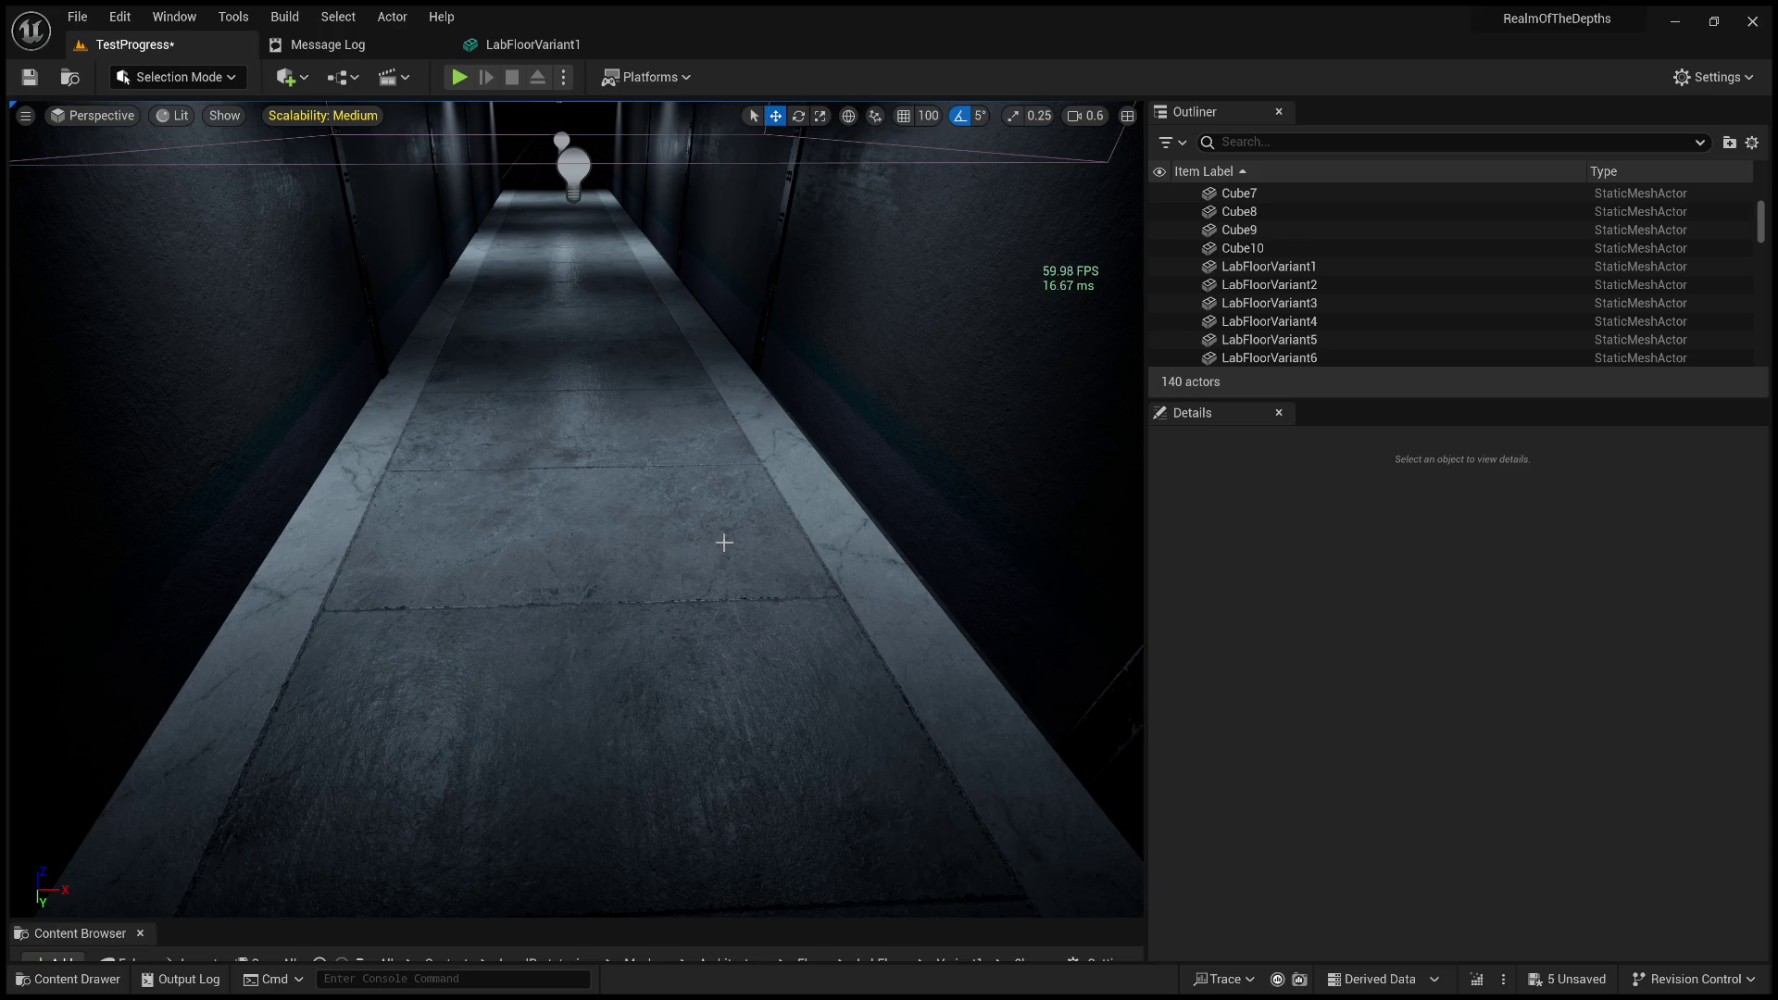
# Fly further along, widen the 3D viewport to fill the window, and select the floor piece.
pyautogui.moveTo(750, 592)
pyautogui.mouseDown()
pyautogui.moveTo(750, 555)
pyautogui.moveTo(723, 556)
pyautogui.moveTo(760, 586)
pyautogui.moveTo(837, 528)
pyautogui.moveTo(648, 407)
pyautogui.moveTo(578, 399)
pyautogui.mouseUp()
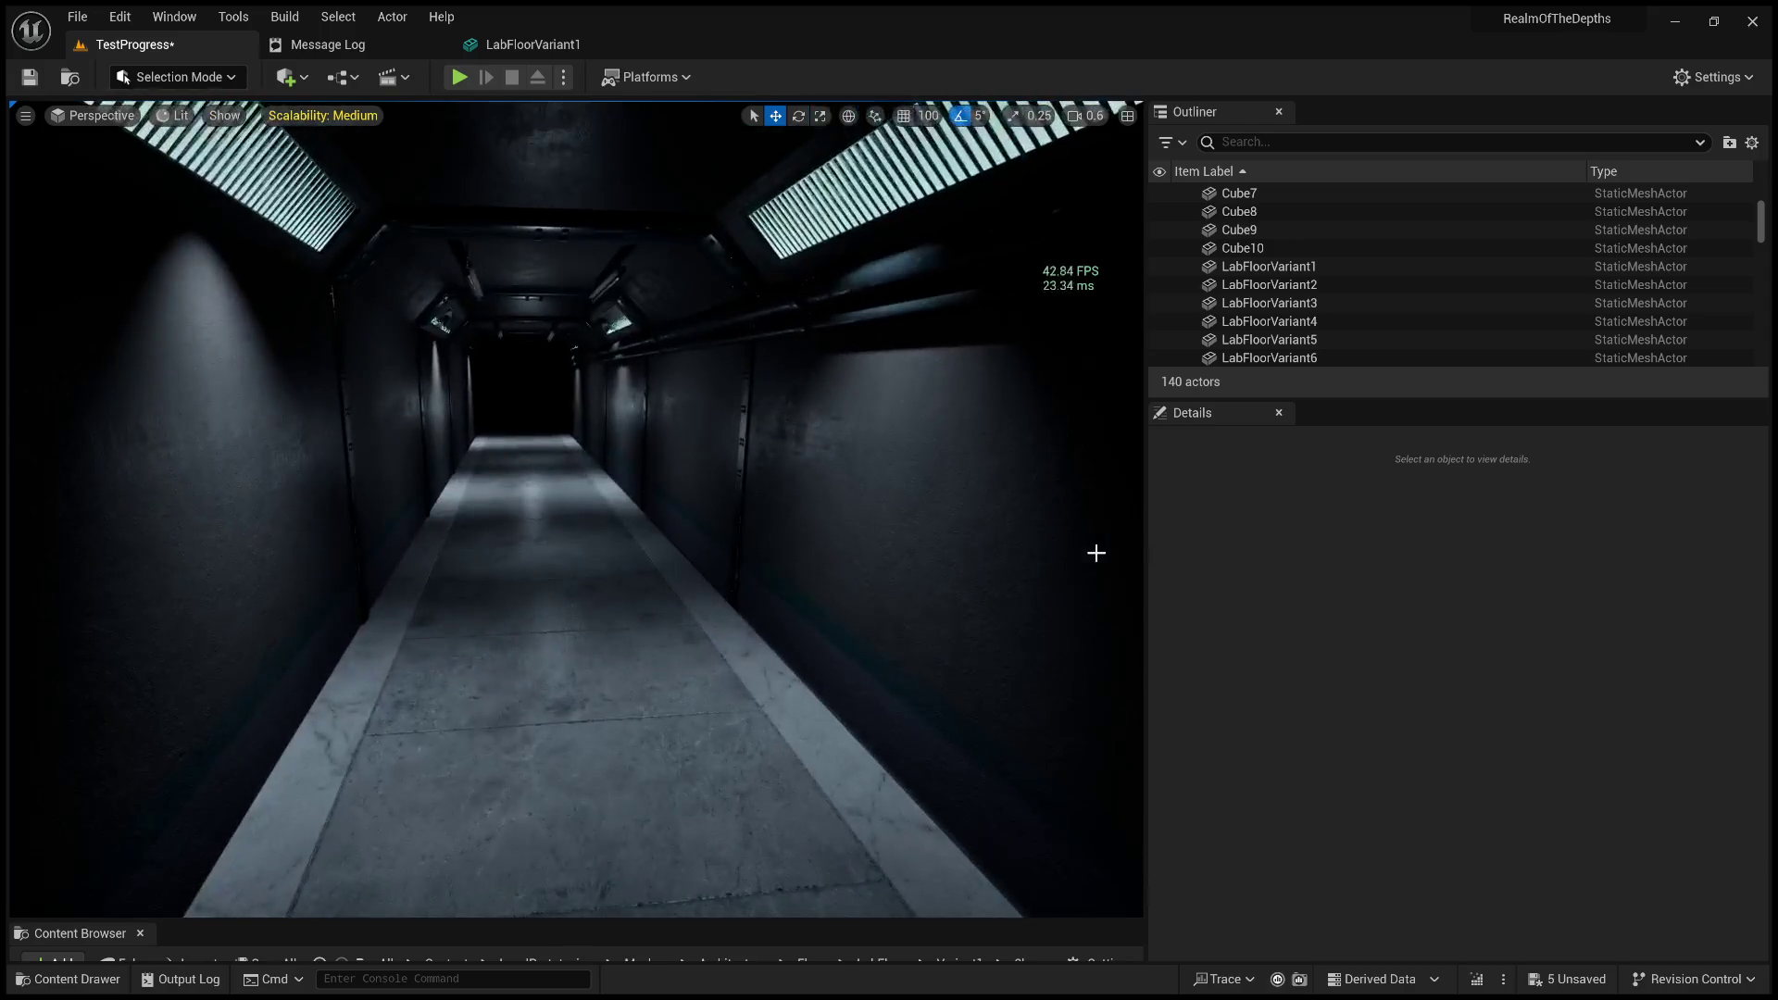
pyautogui.moveTo(1147, 561); pyautogui.dragTo(1729, 561)
pyautogui.click(865, 809)
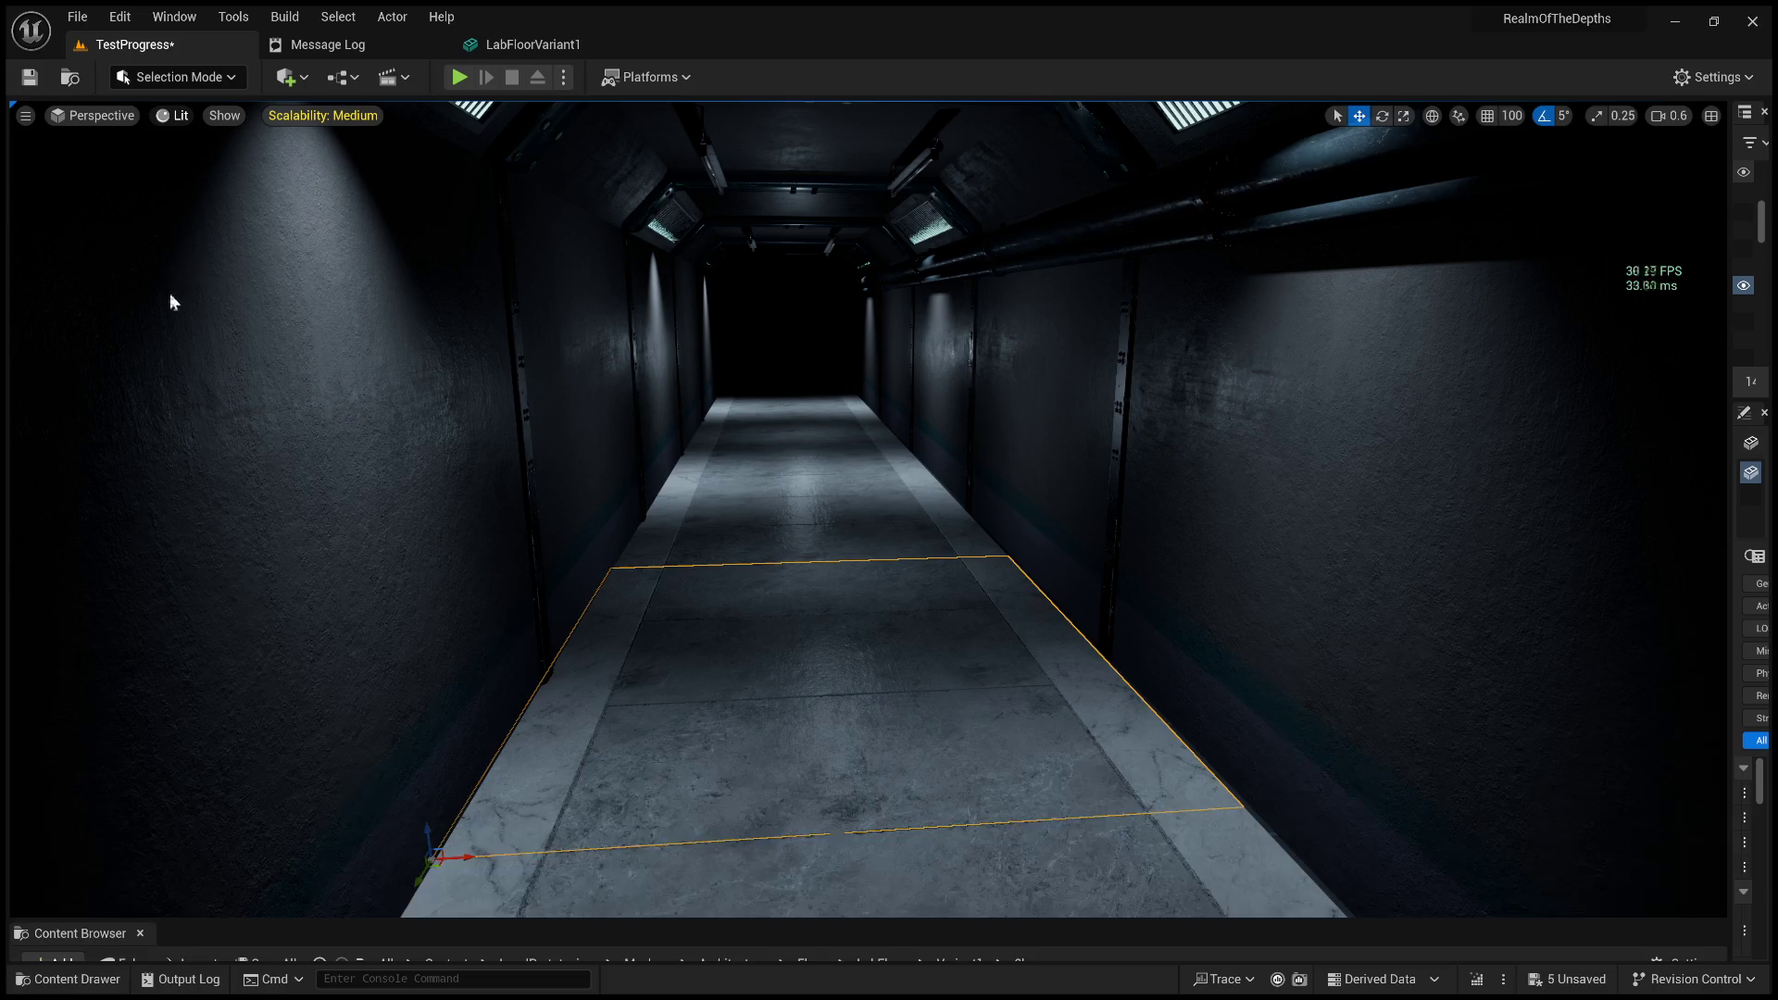
pyautogui.hotkey('alt', '6')
pyautogui.moveTo(169, 248)
pyautogui.mouseDown()
pyautogui.moveTo(168, 213)
pyautogui.moveTo(296, 138)
pyautogui.mouseUp()
pyautogui.moveTo(183, 135)
pyautogui.mouseDown()
pyautogui.moveTo(183, 176)
pyautogui.moveTo(185, 136)
pyautogui.moveTo(305, 119)
pyautogui.moveTo(186, 141)
pyautogui.moveTo(259, 120)
pyautogui.moveTo(194, 143)
pyautogui.moveTo(222, 139)
pyautogui.moveTo(214, 116)
pyautogui.moveTo(231, 139)
pyautogui.mouseUp()
pyautogui.hotkey('alt', '4')
pyautogui.moveTo(753, 424); pyautogui.dragTo(763, 459)
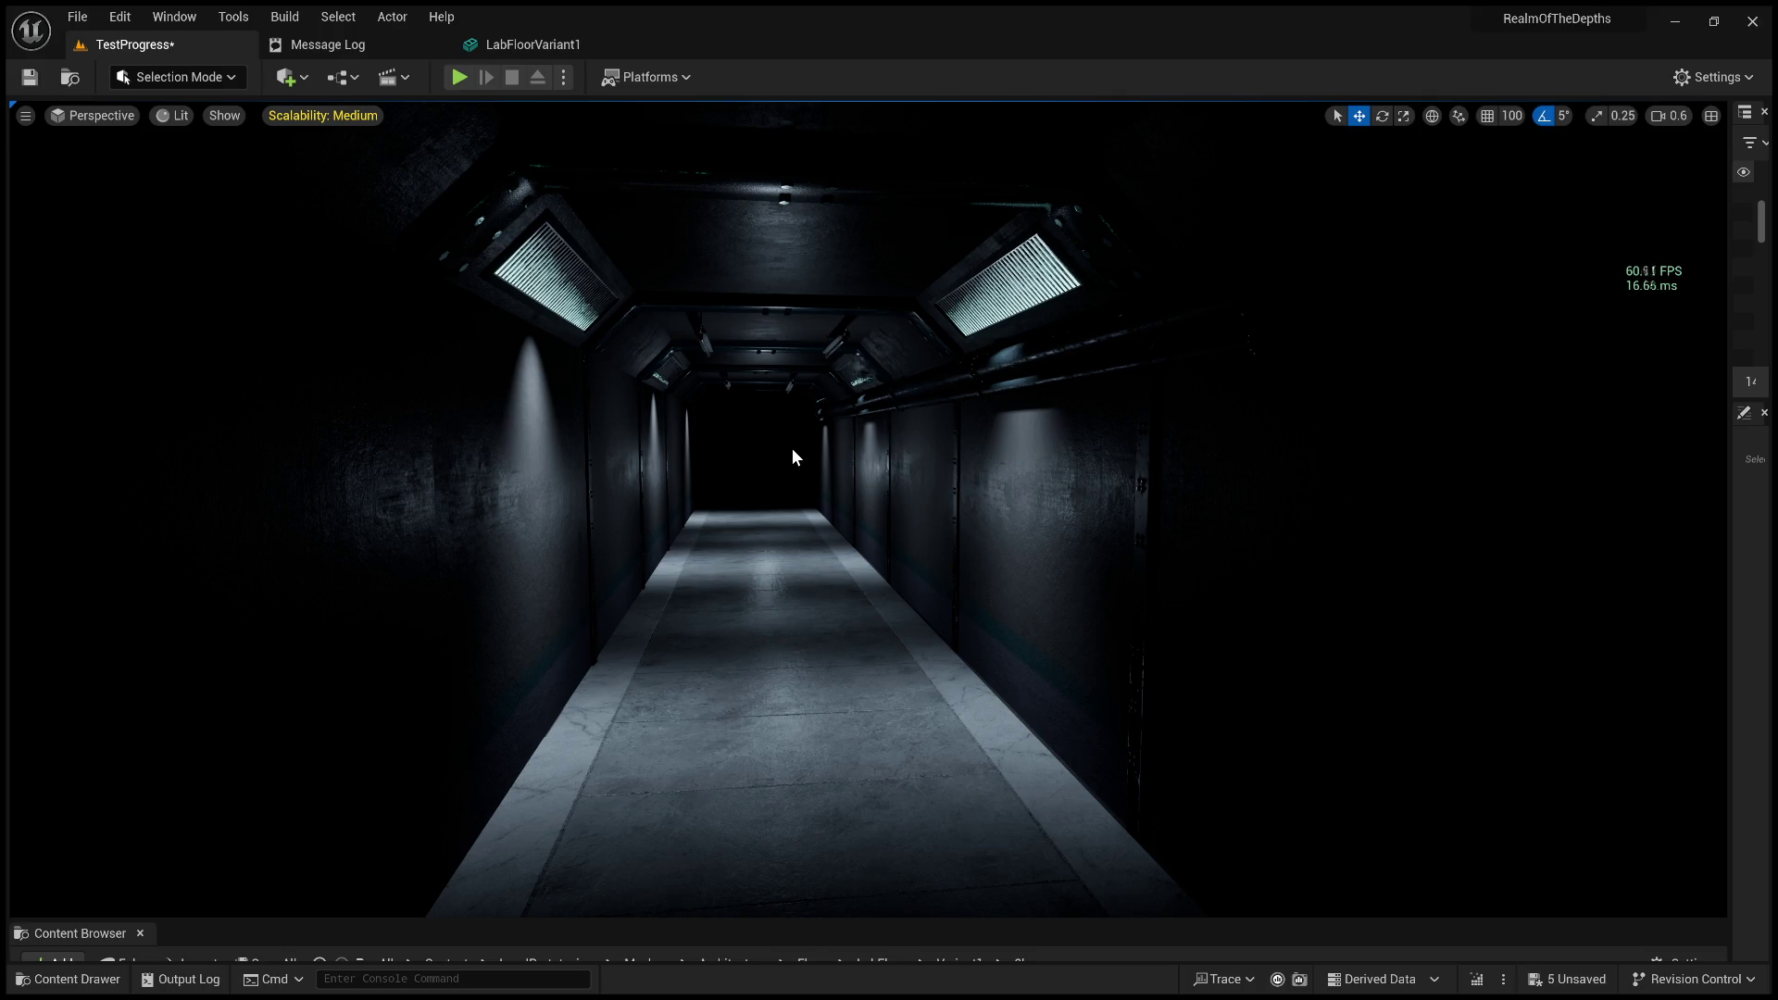
# Turn the view down the corridor, show the light markers with G, and select the point light.
pyautogui.moveTo(792, 448)
pyautogui.mouseDown()
pyautogui.moveTo(893, 453)
pyautogui.moveTo(847, 453)
pyautogui.moveTo(794, 499)
pyautogui.mouseUp()
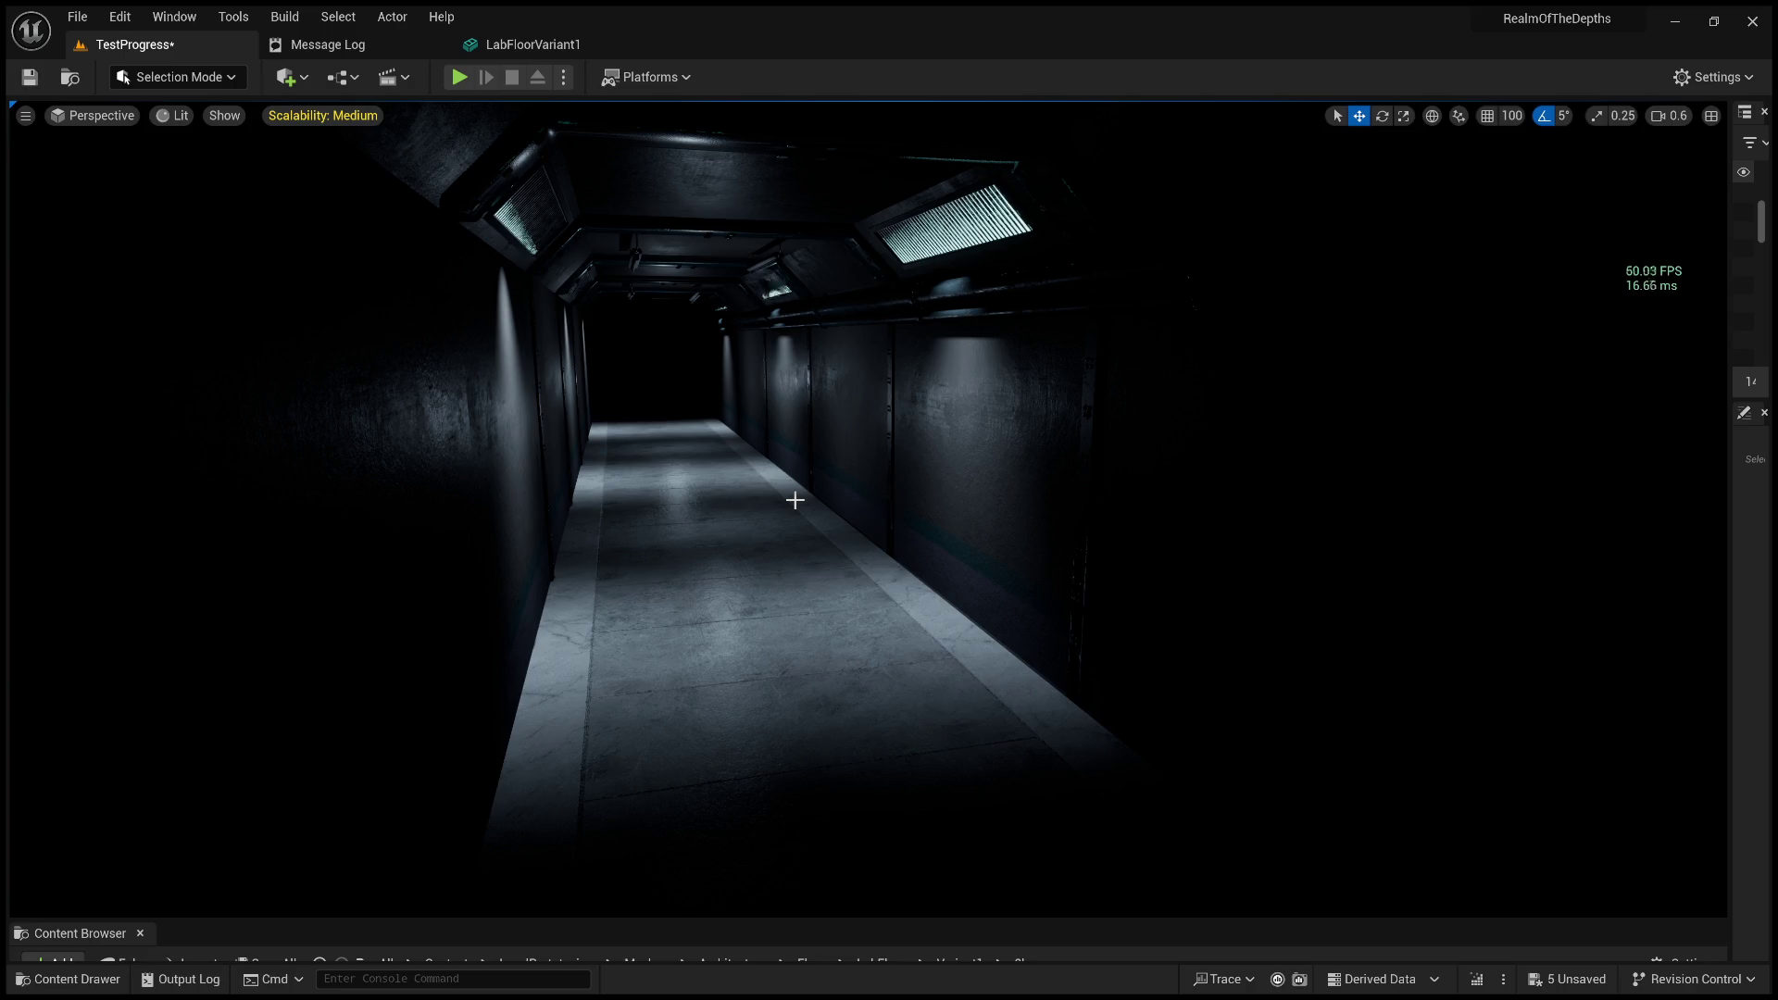
pyautogui.scroll(-5, 795, 500)
pyautogui.press('g')
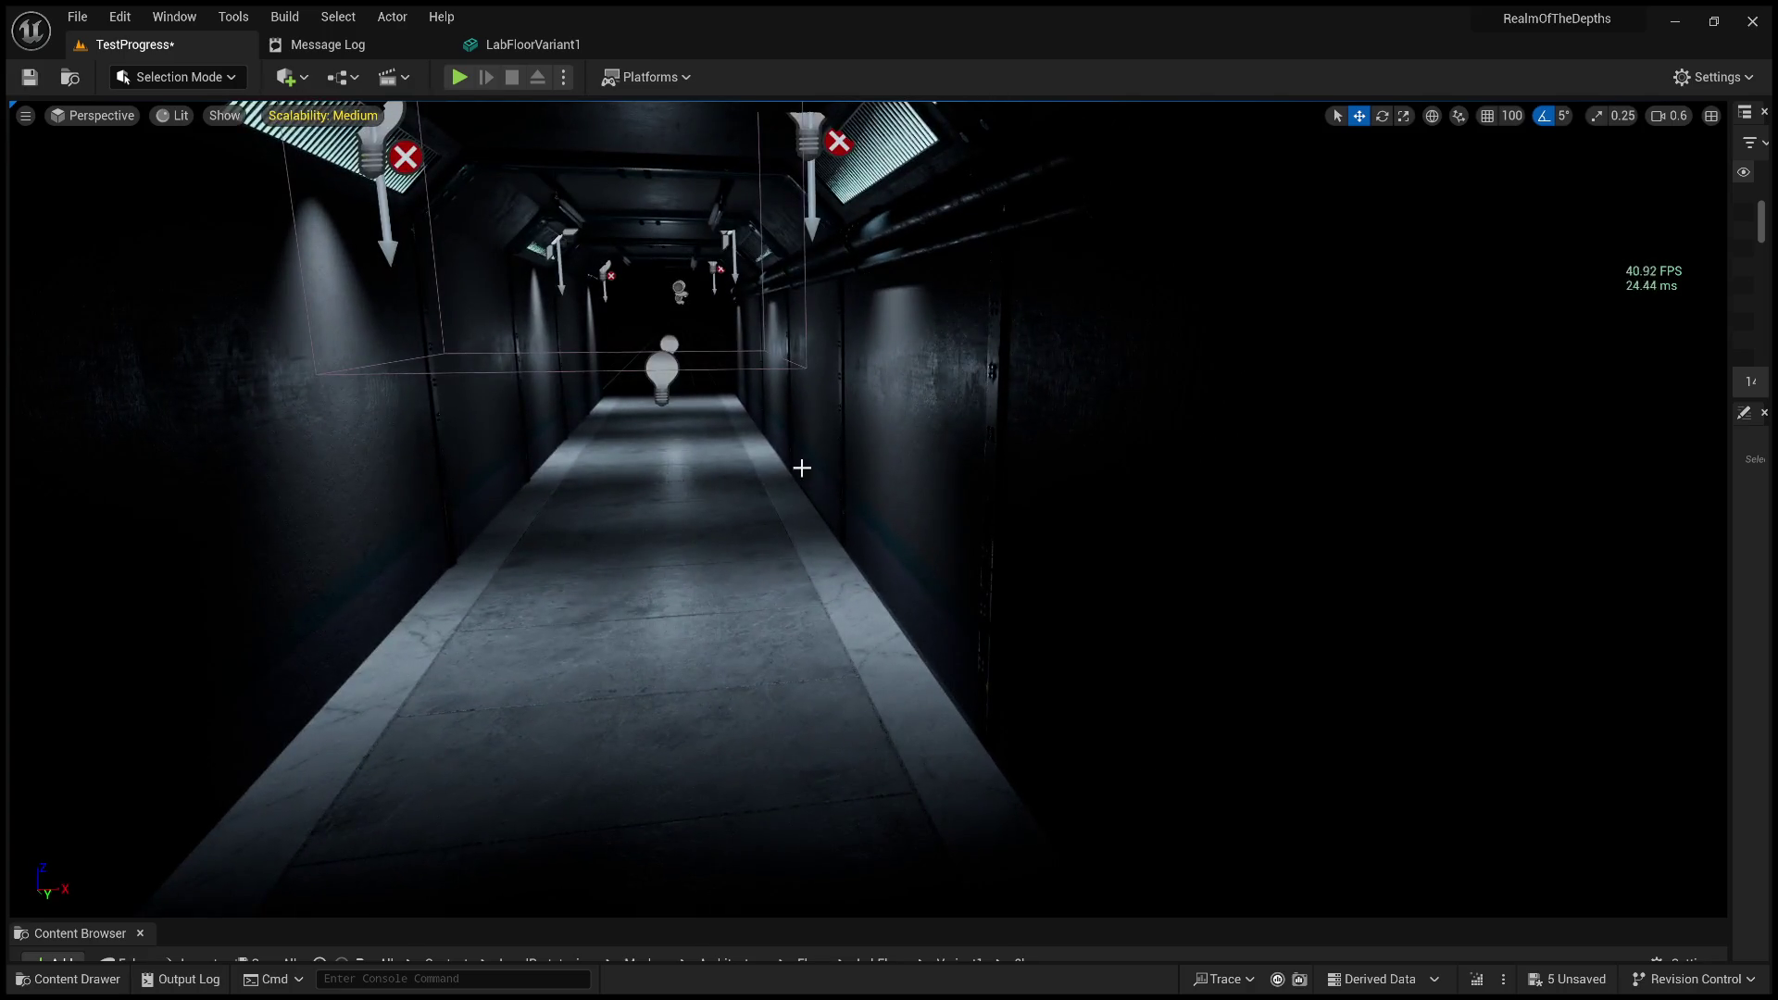
pyautogui.click(676, 389)
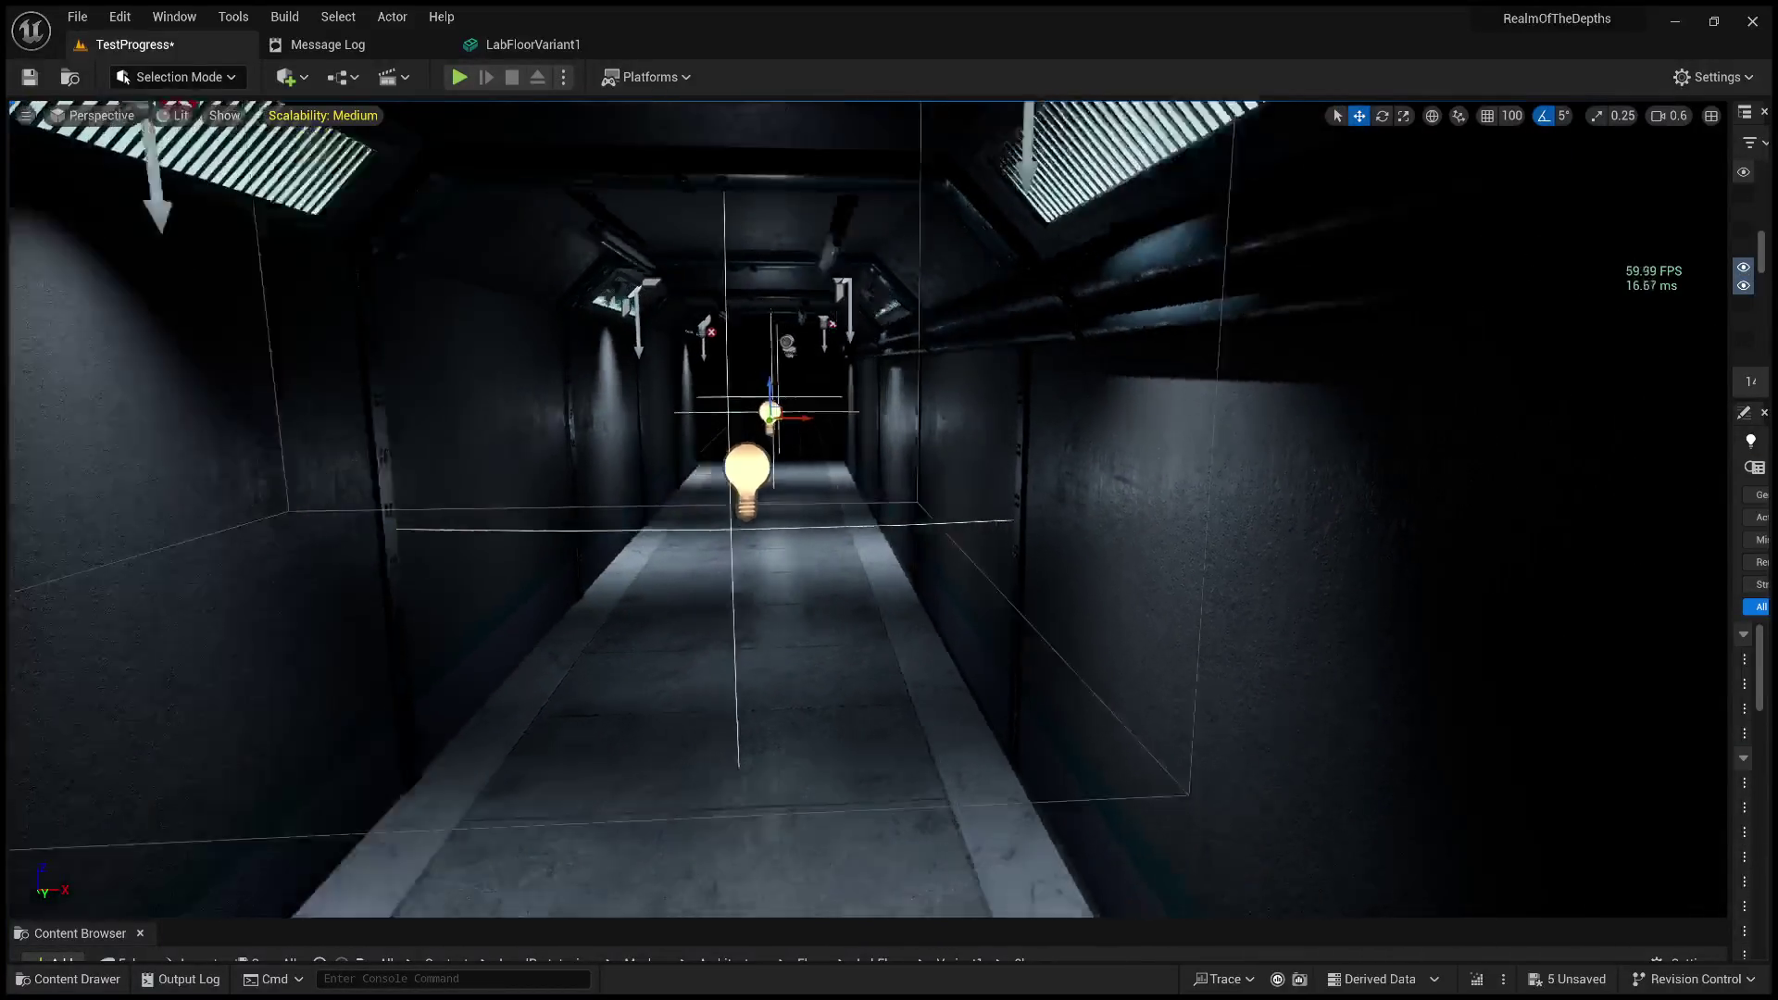
# Delete the point light and undo it, then widen the panel to show Outliner and Details.
pyautogui.press('Delete')
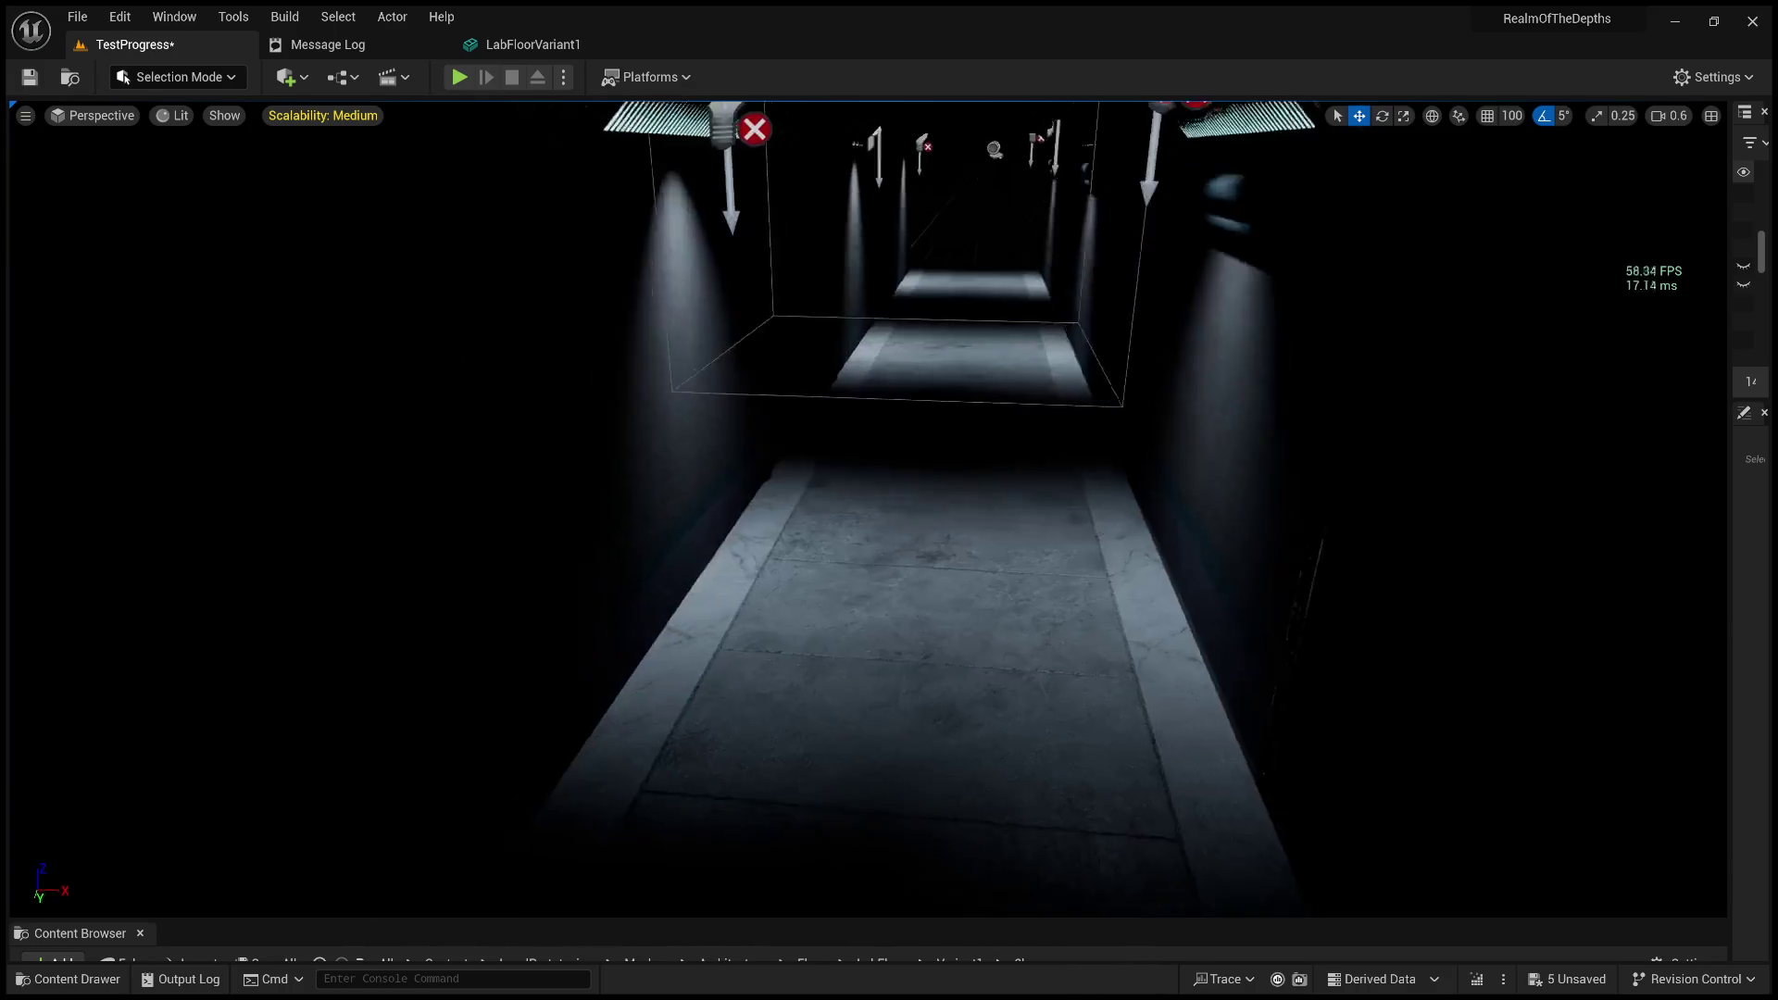
pyautogui.press('w')
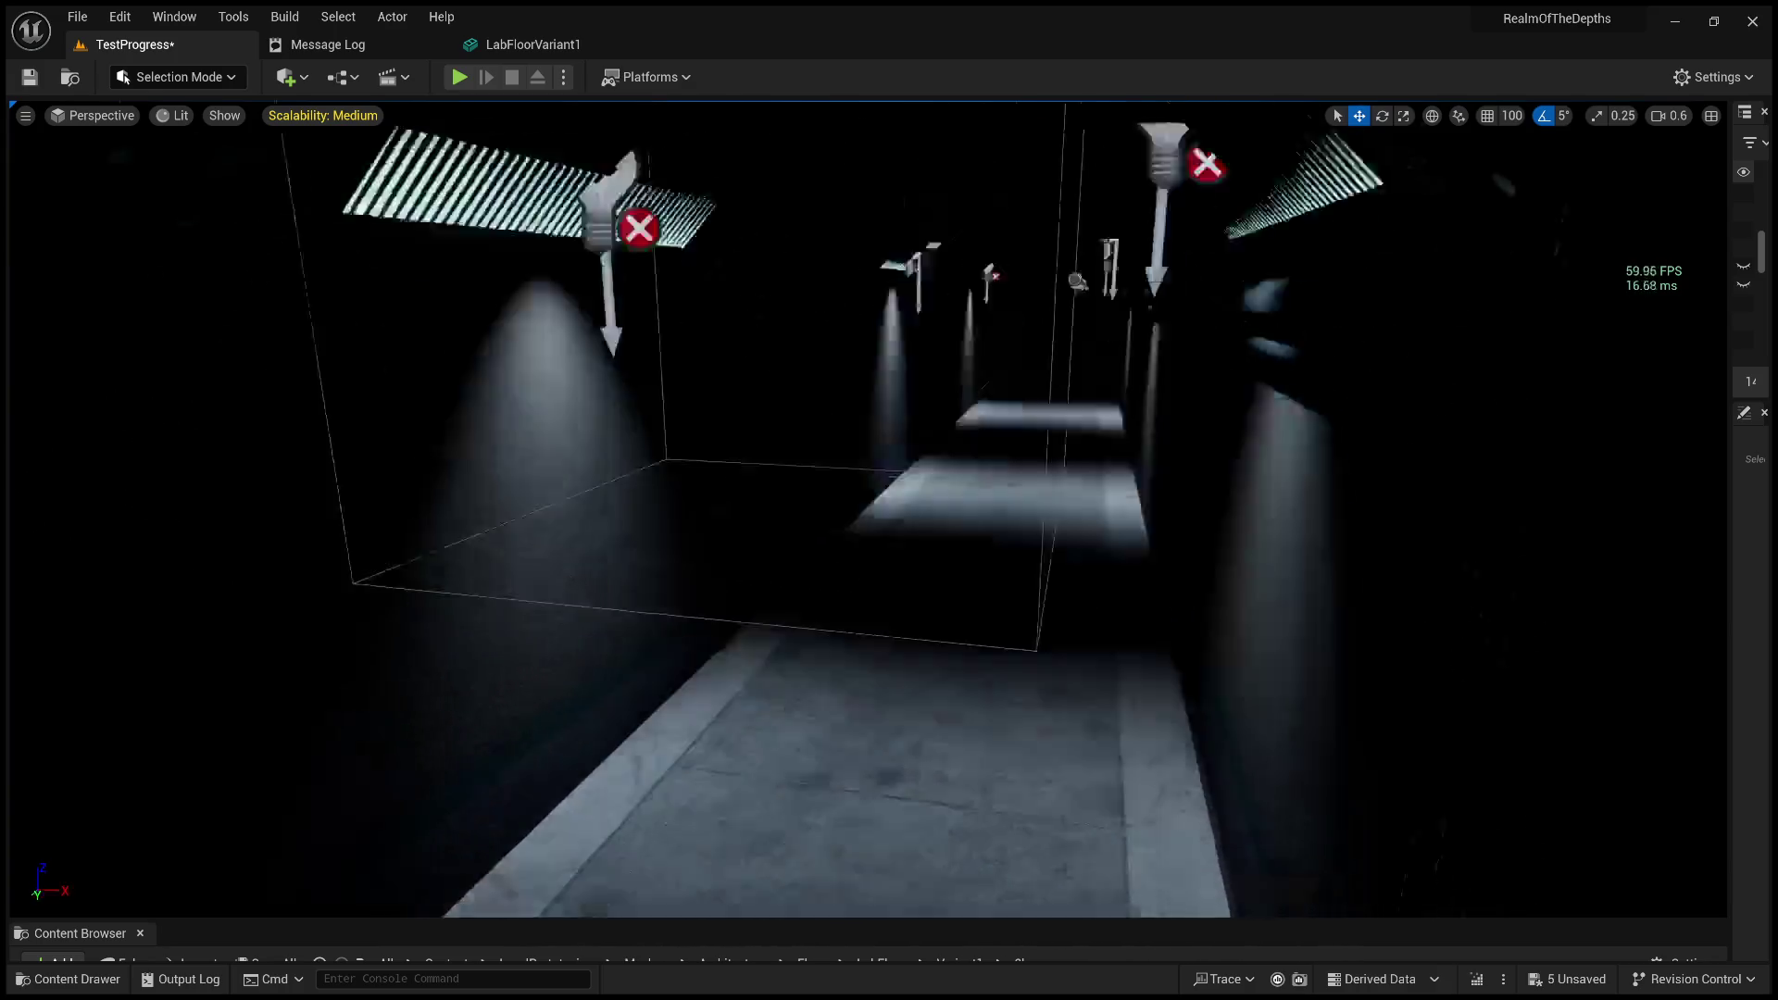
pyautogui.press('s')
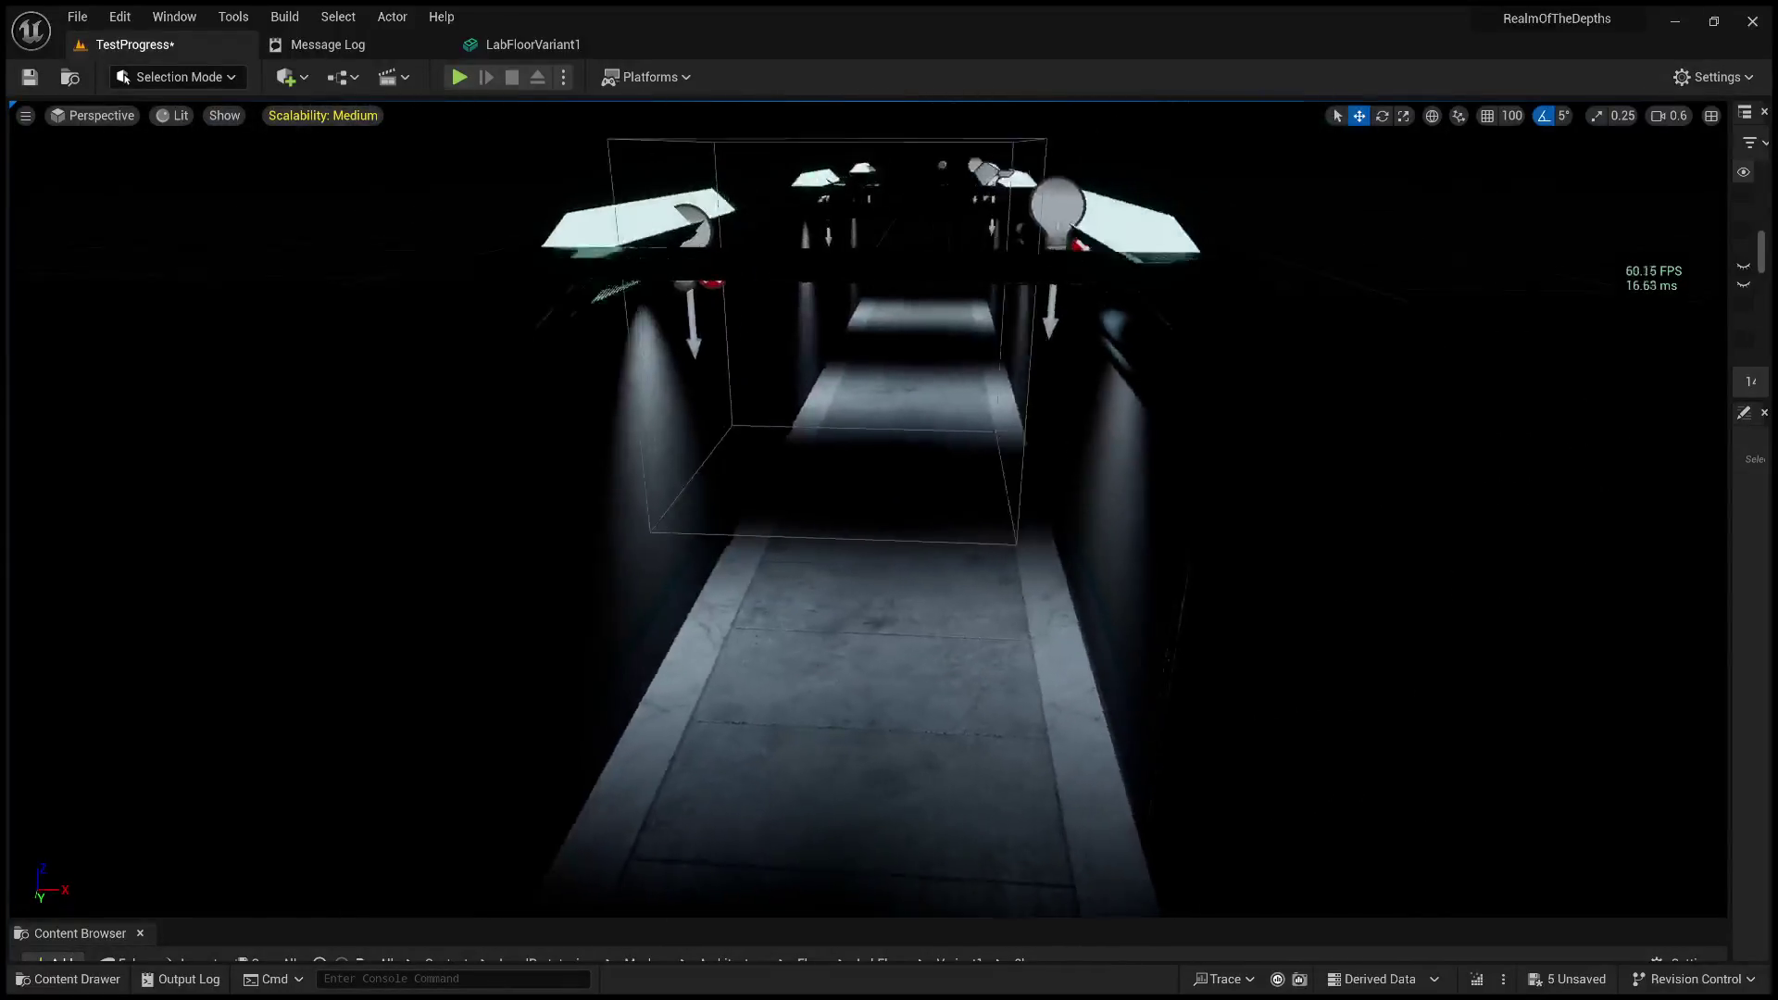
pyautogui.hotkey('ctrl', 'z')
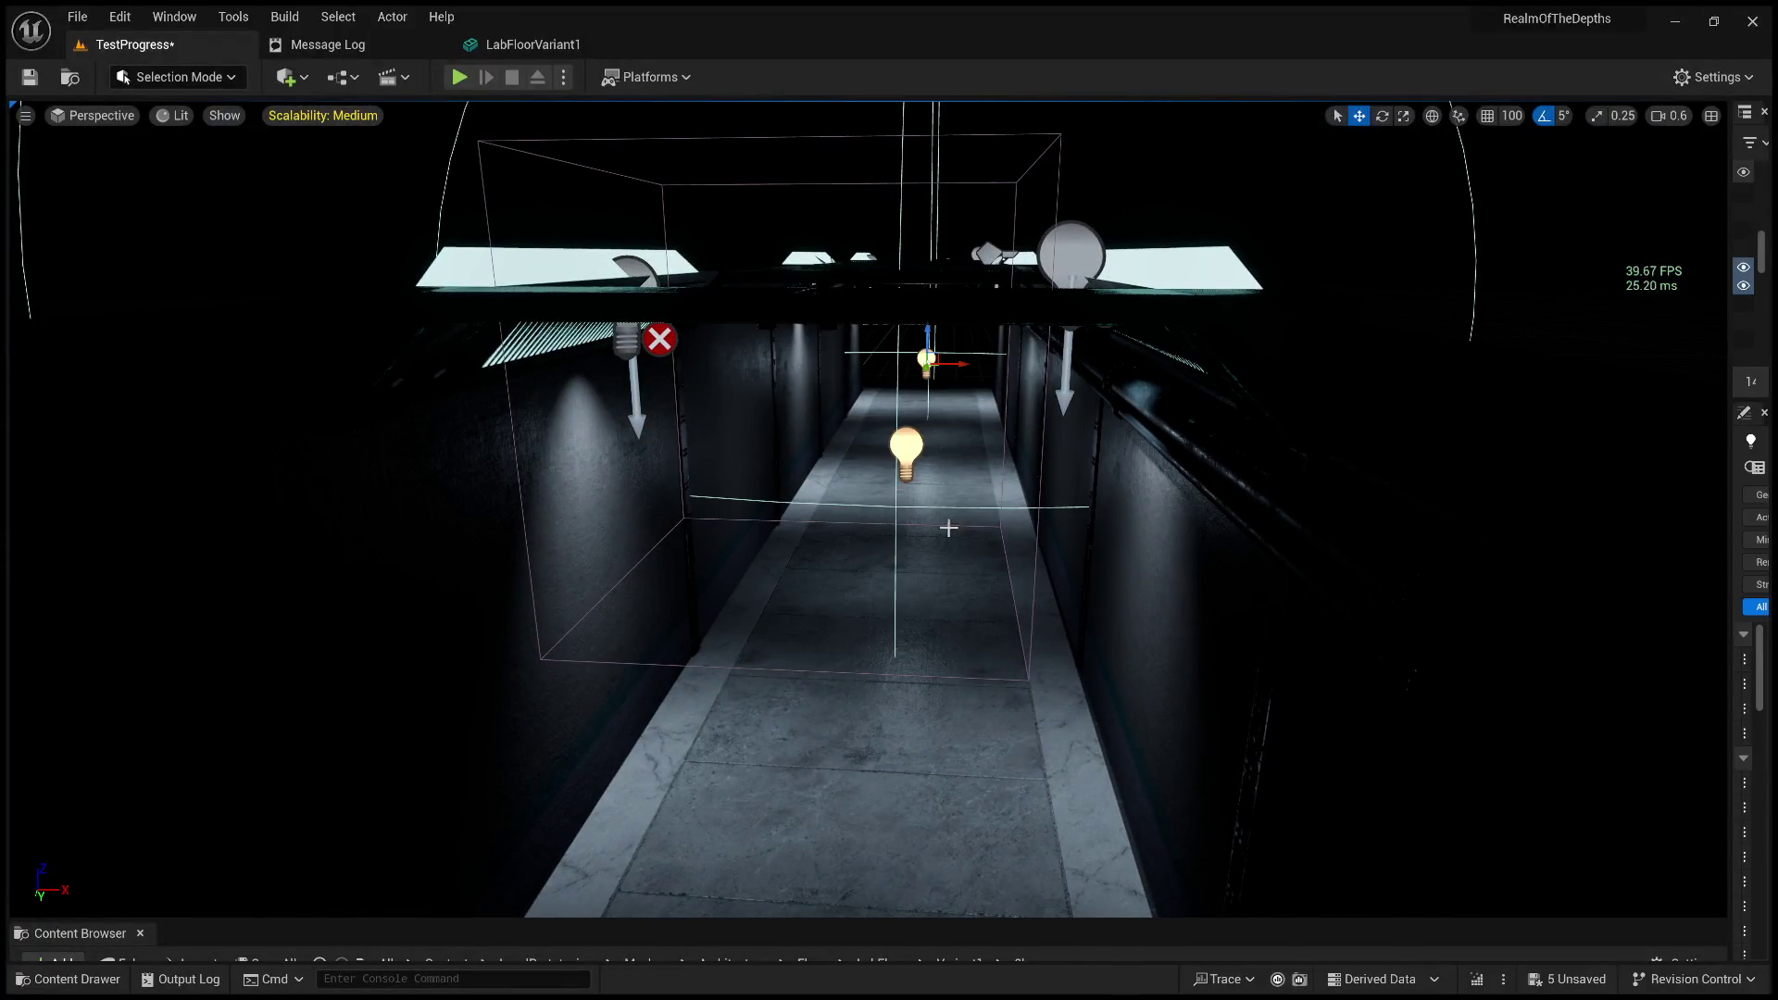
pyautogui.press('s')
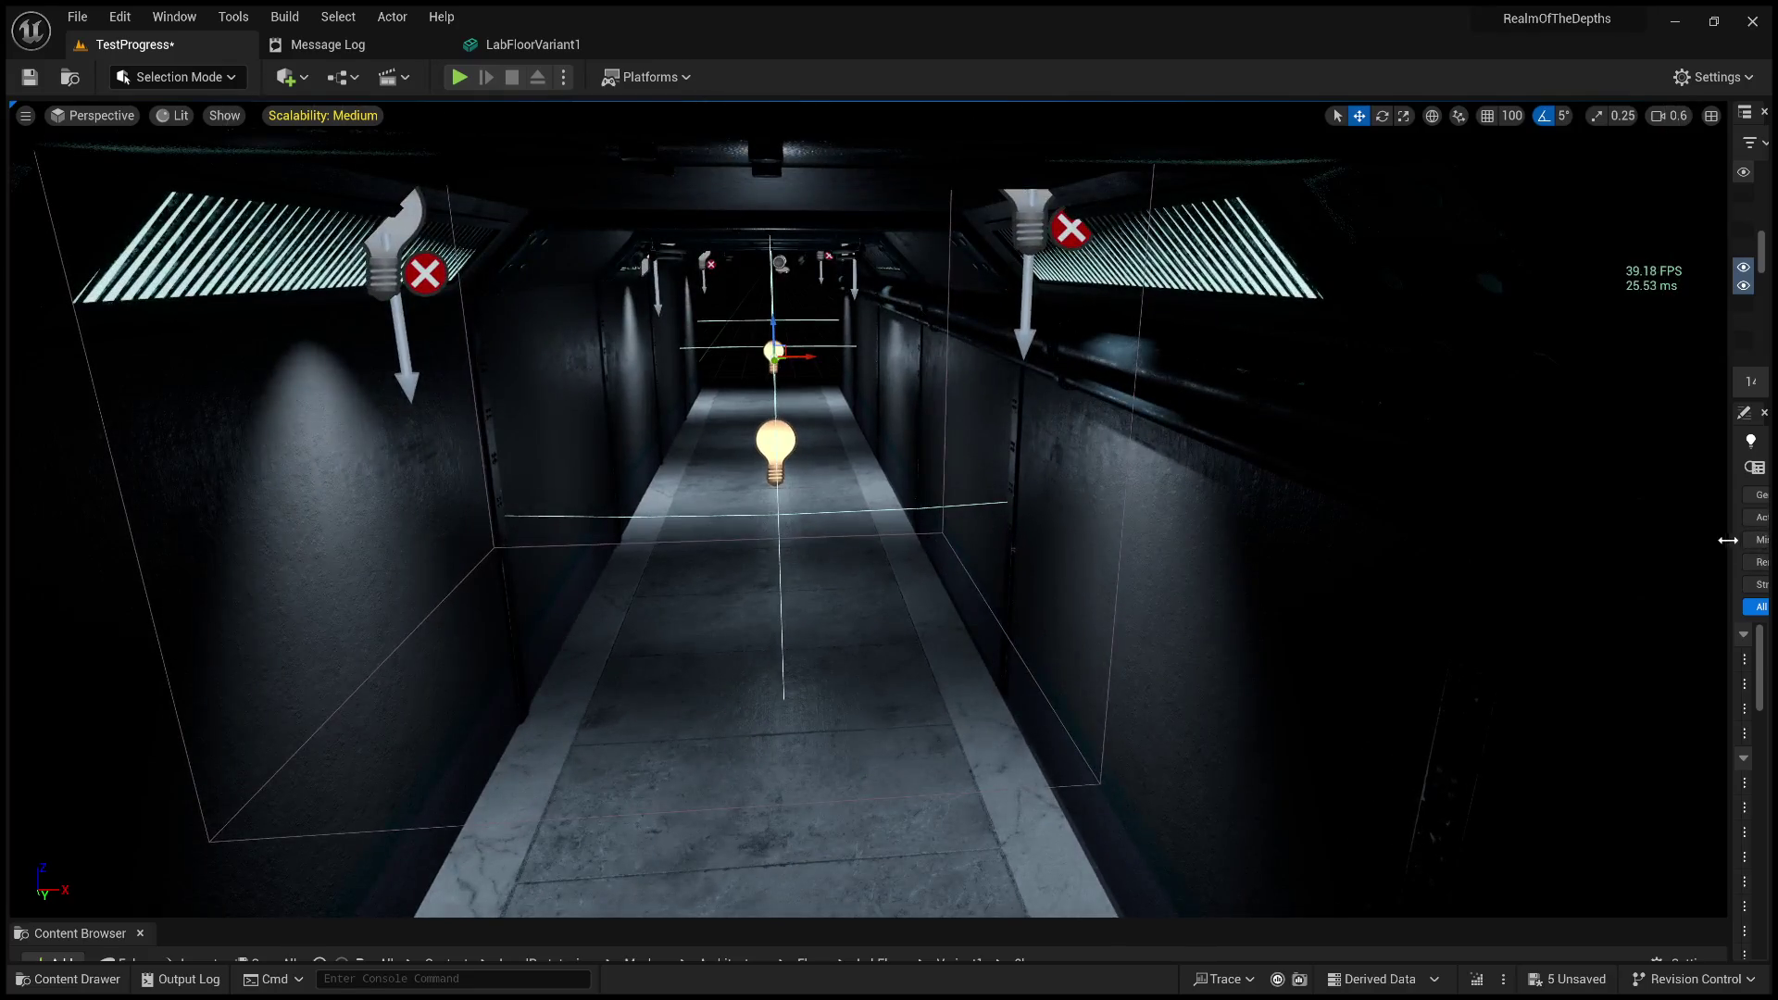
pyautogui.moveTo(1730, 540); pyautogui.dragTo(1230, 540)
pyautogui.press('s')
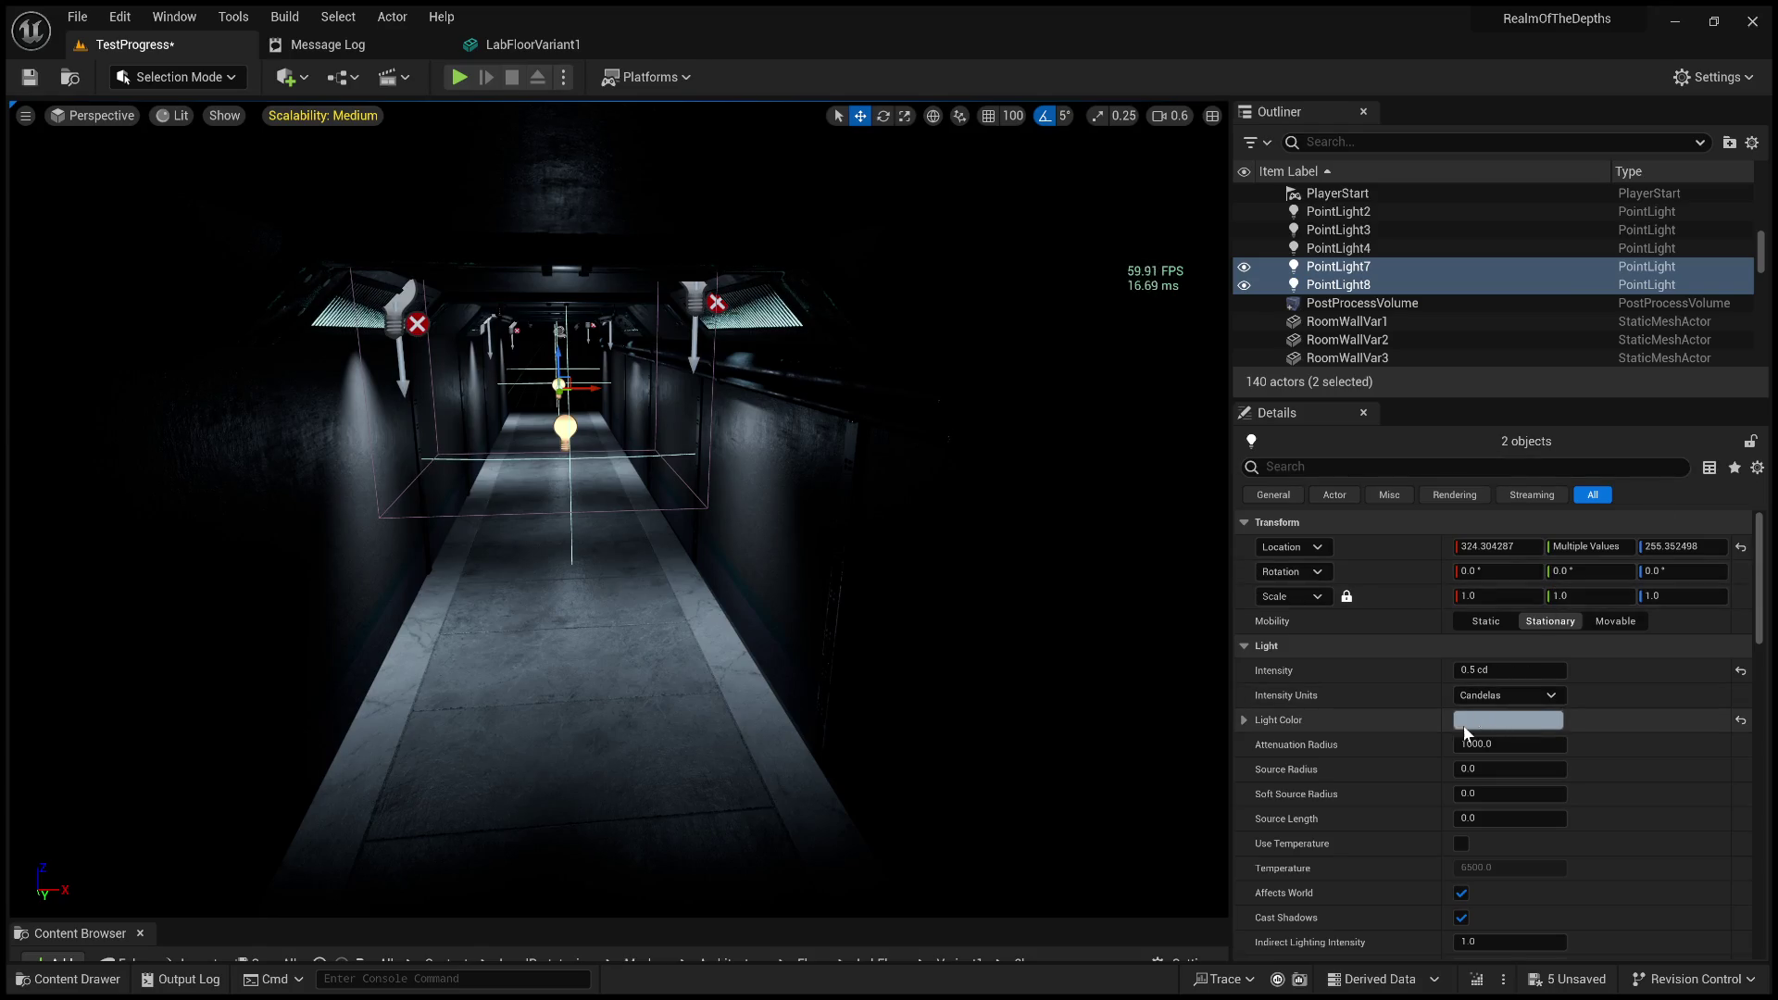
# Set the Attenuation Radius of PointLight7 and PointLight8 to 1050.
pyautogui.scroll(-1, 1376, 701)
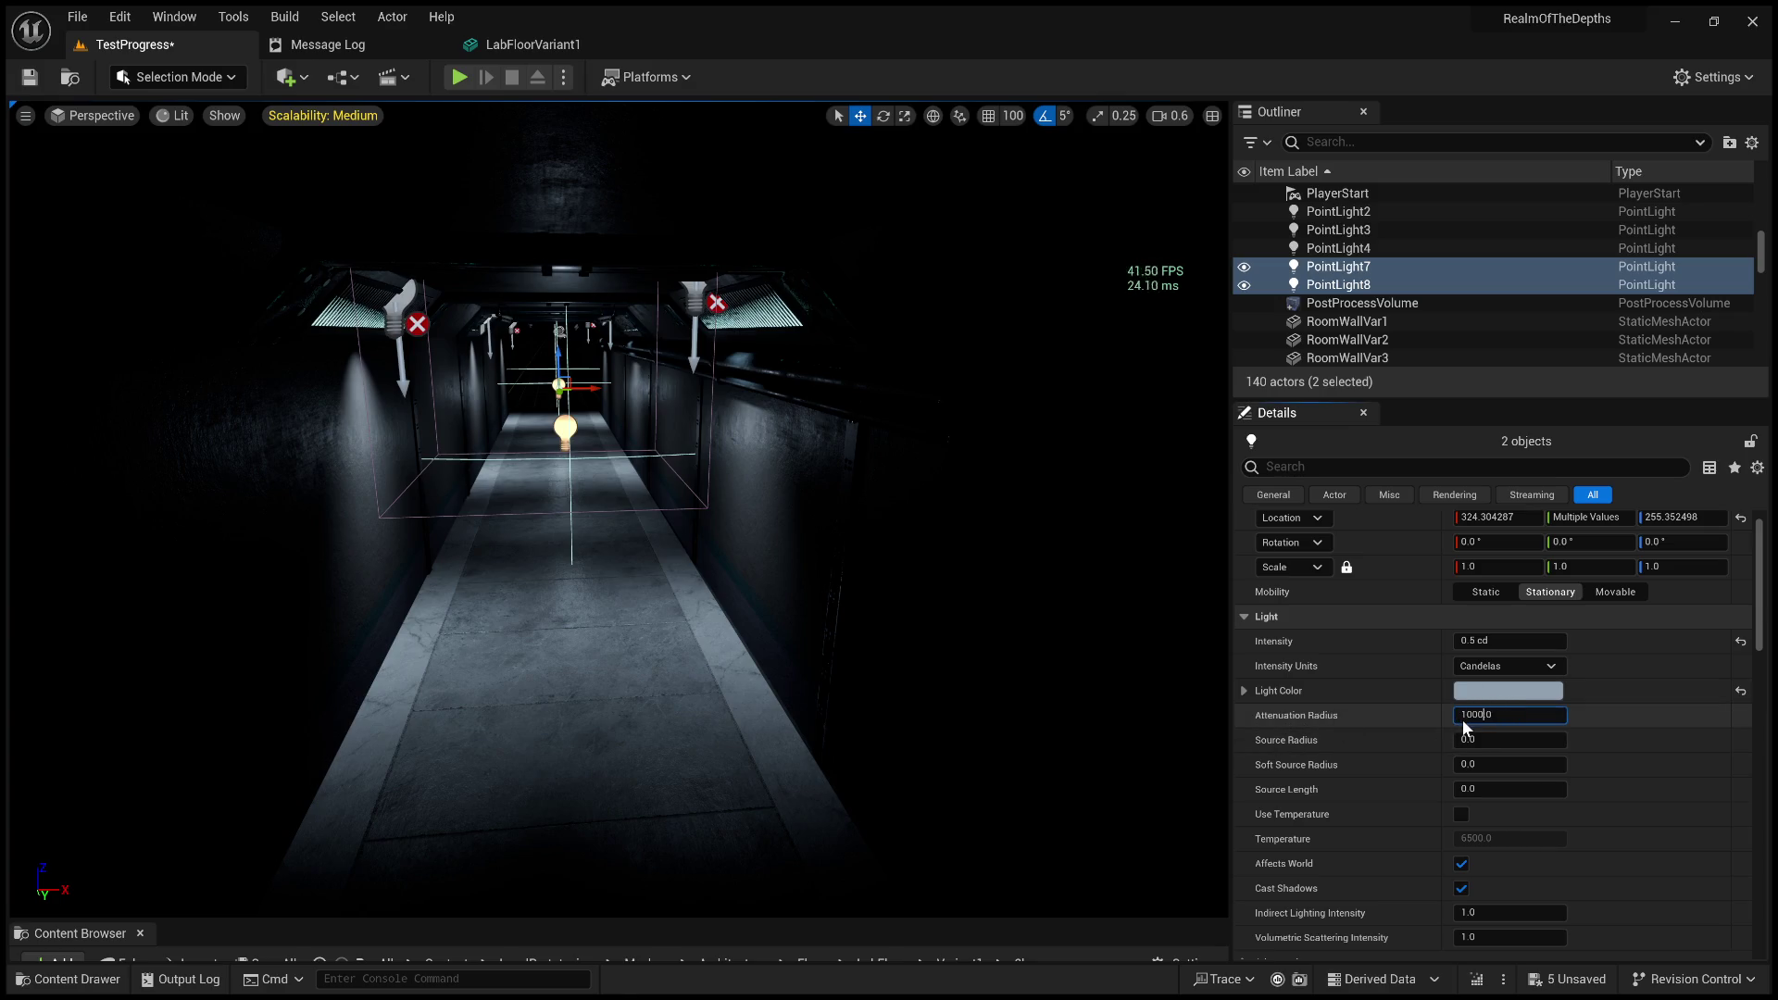
pyautogui.press('Right')
pyautogui.press('BackSpace')
pyautogui.write('5')
pyautogui.press('Return')
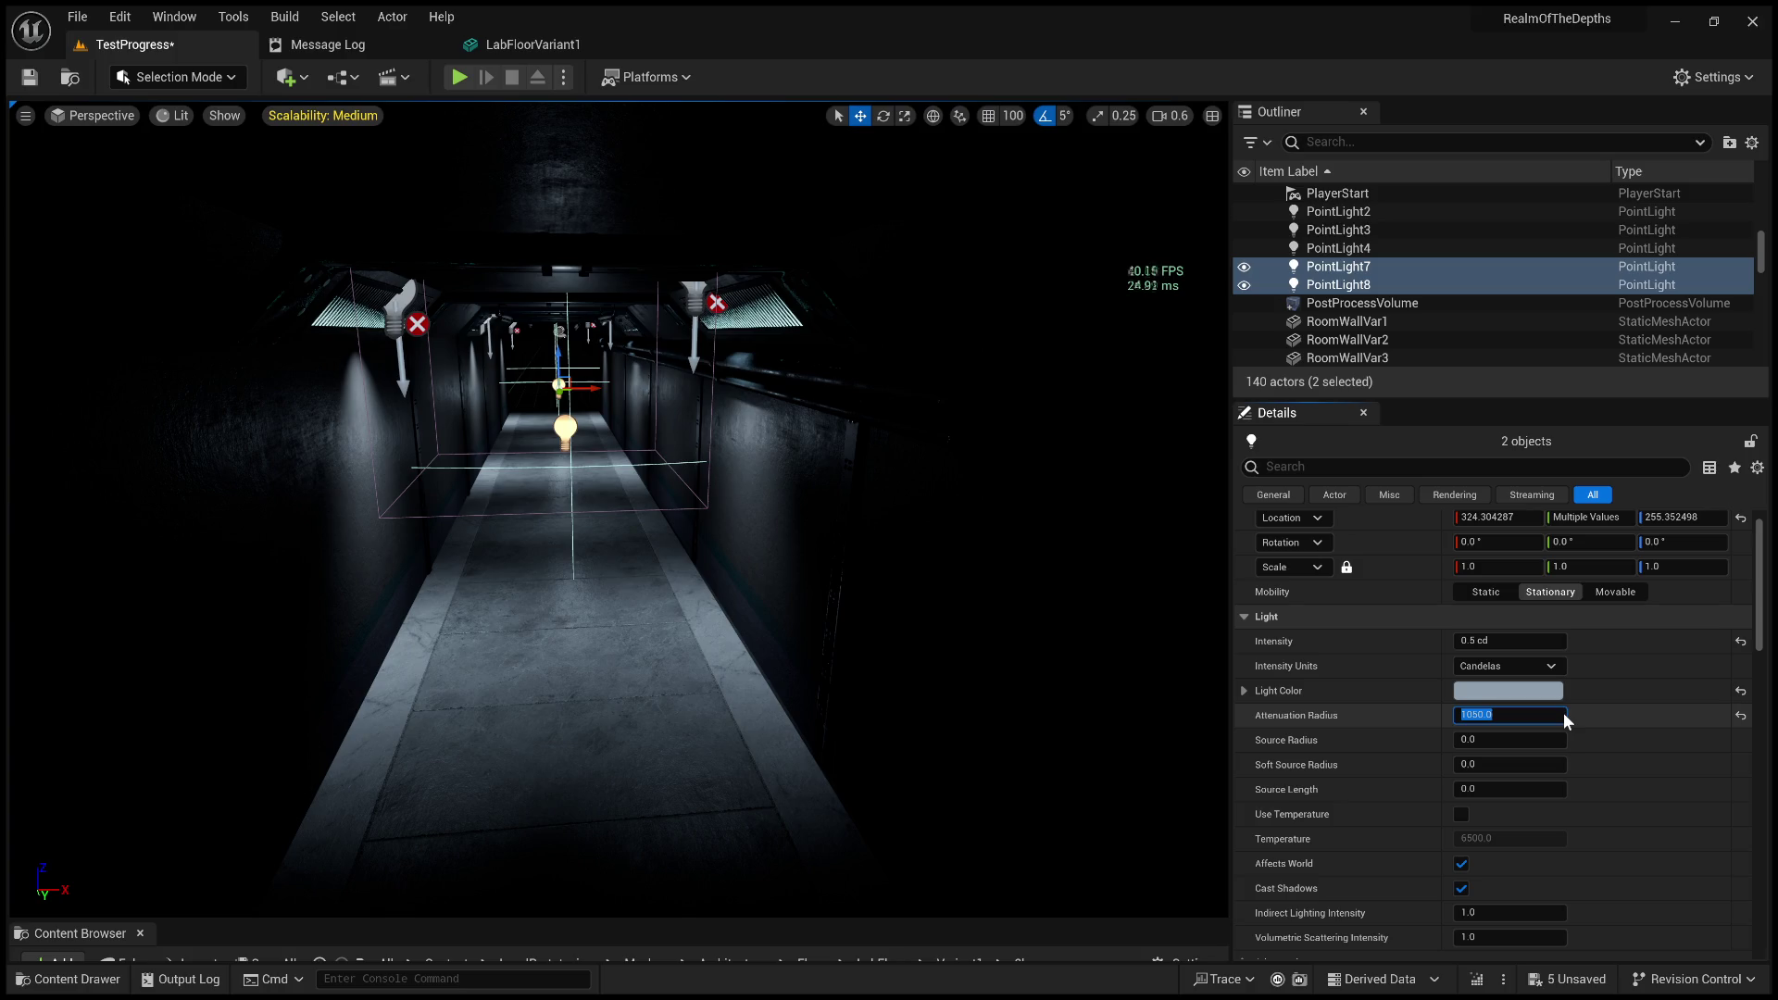
# Try an attenuation radius of 1500, undo back to 1050, and select wall piece RoomWallVar13.
pyautogui.write('1500')
pyautogui.press('Return')
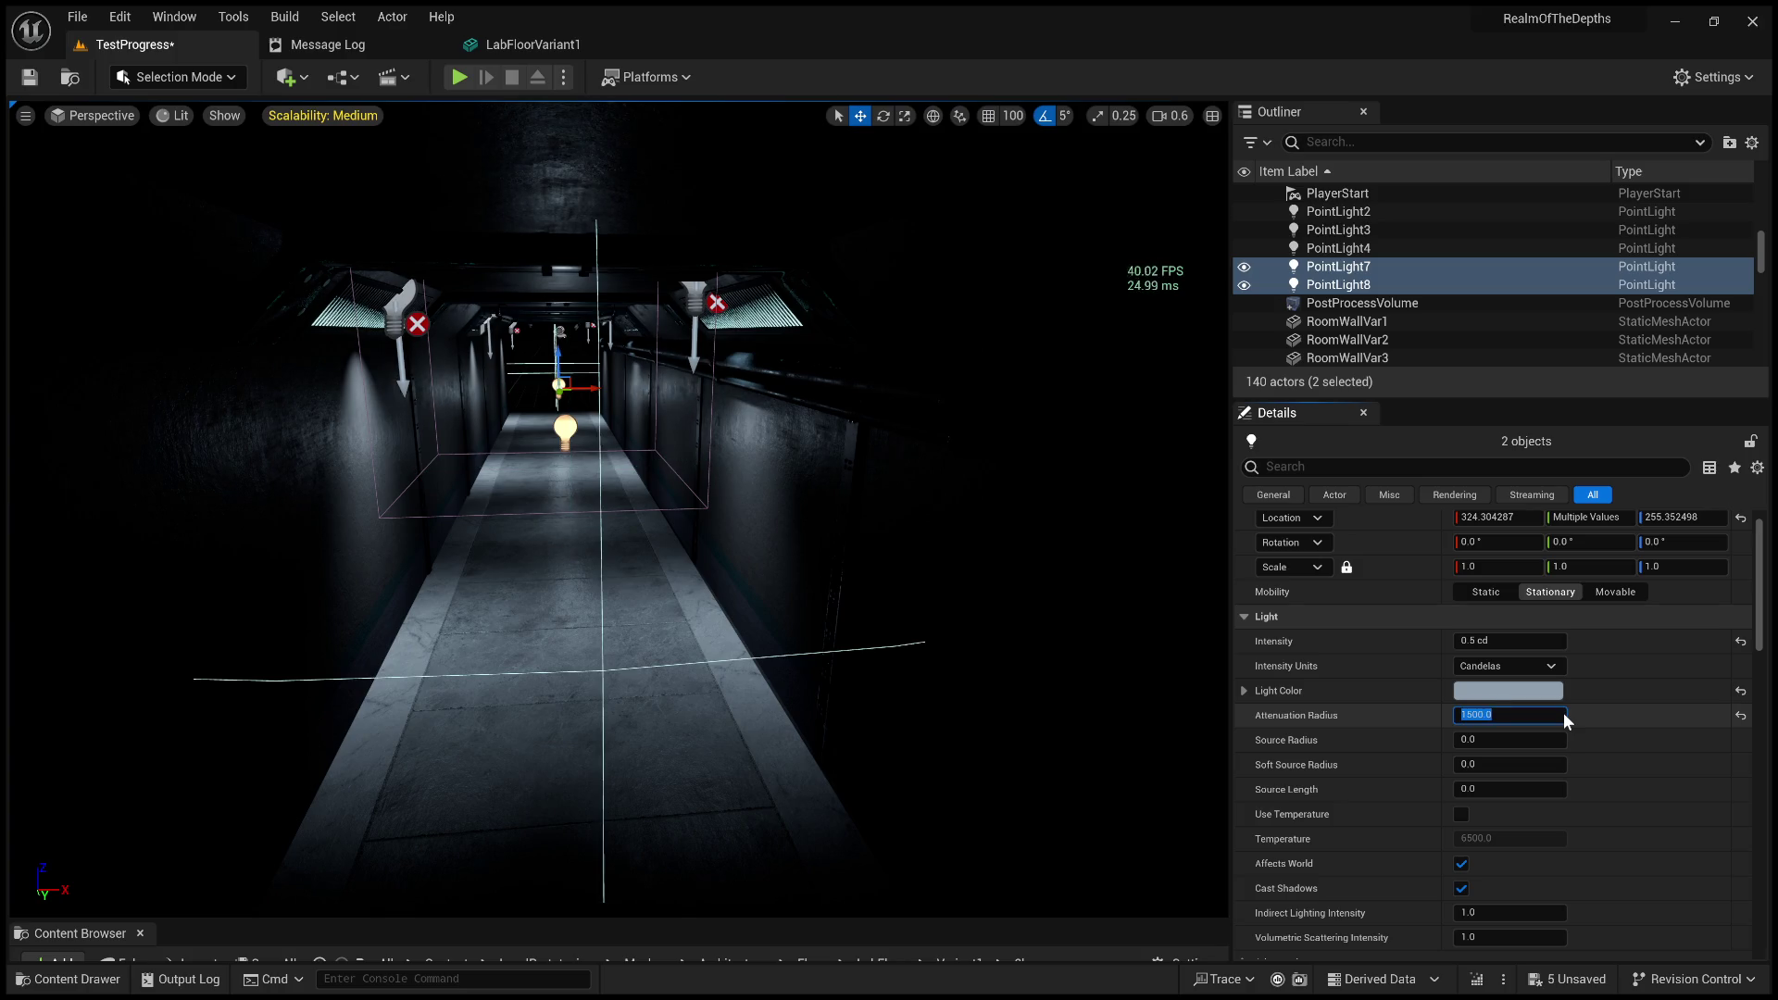
pyautogui.moveTo(884, 593); pyautogui.dragTo(884, 593)
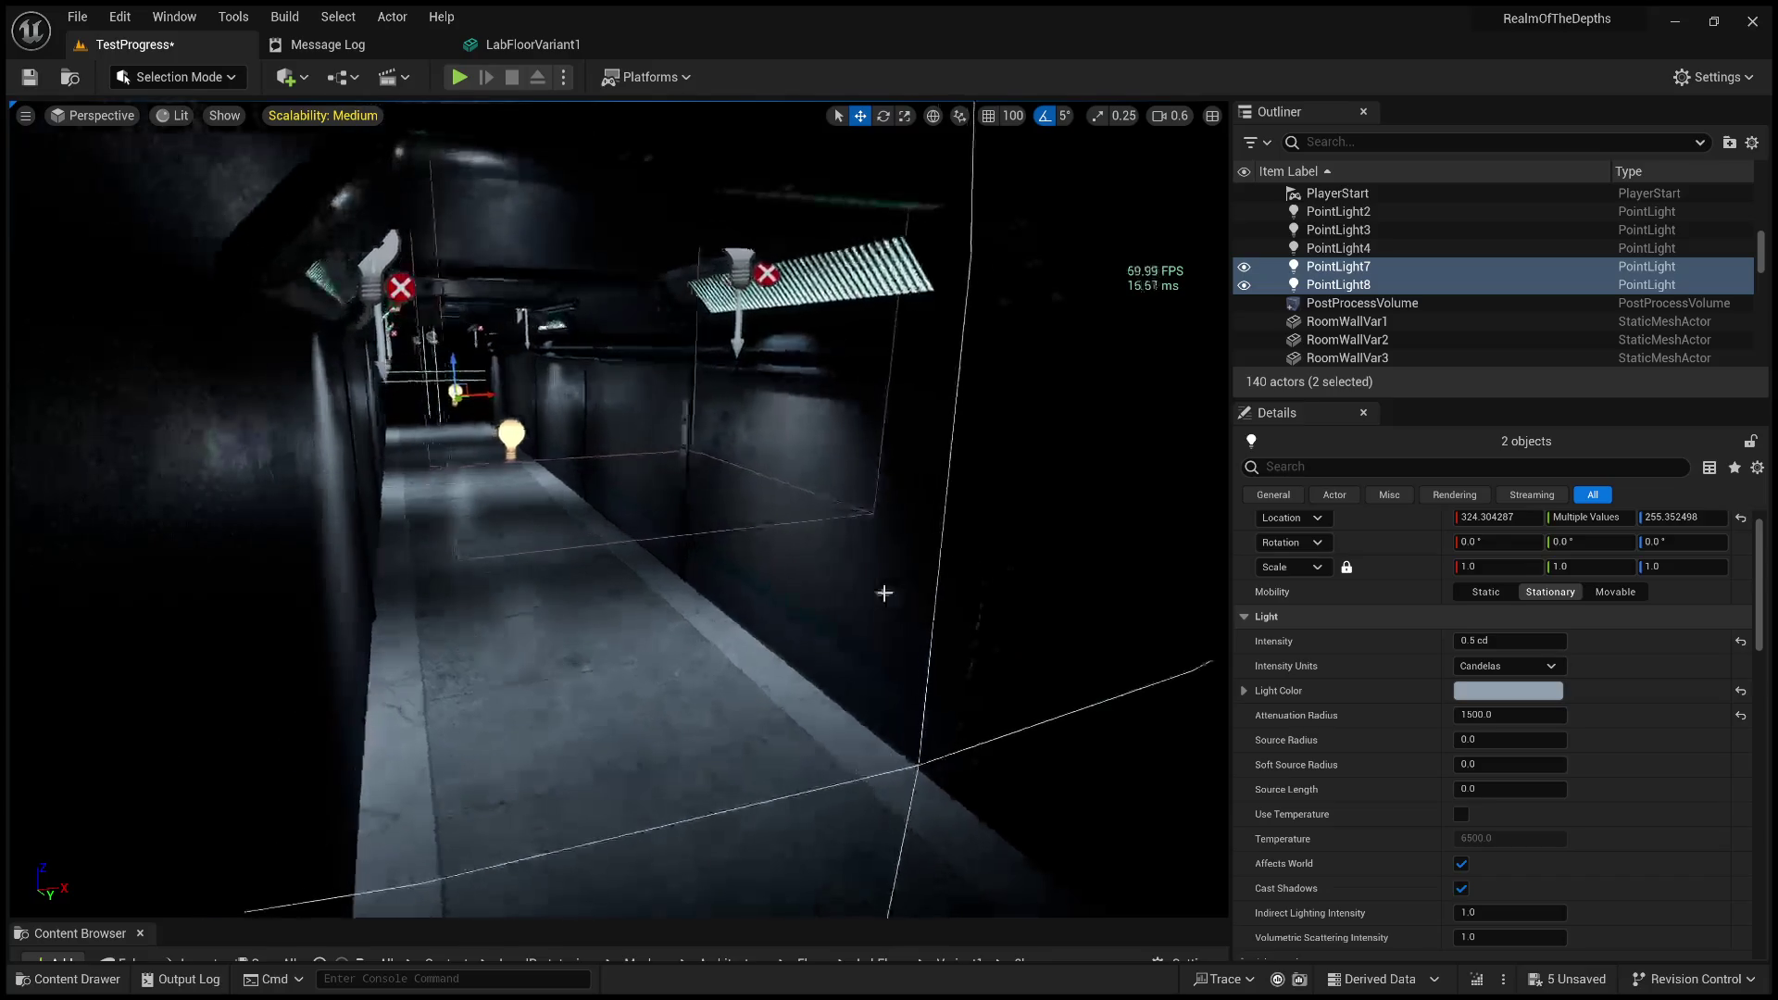
pyautogui.hotkey('ctrl', 'z')
pyautogui.click(521, 445)
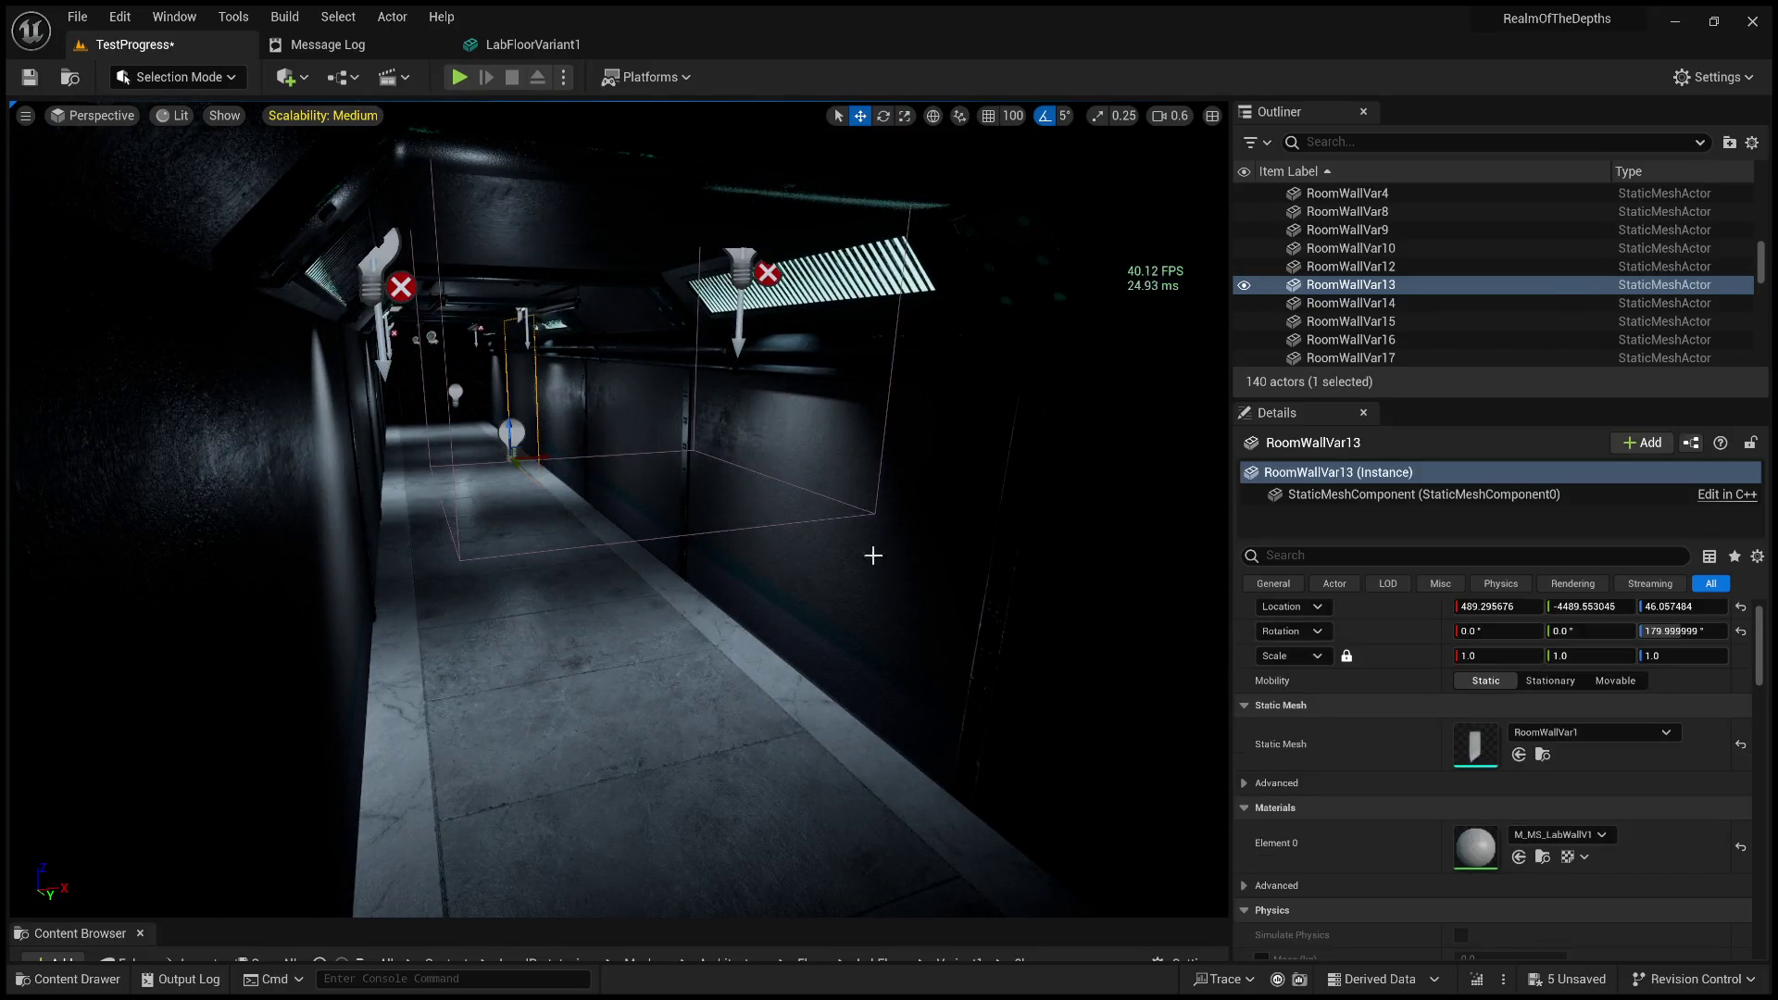
pyautogui.click(510, 435)
pyautogui.moveTo(509, 447); pyautogui.dragTo(509, 446)
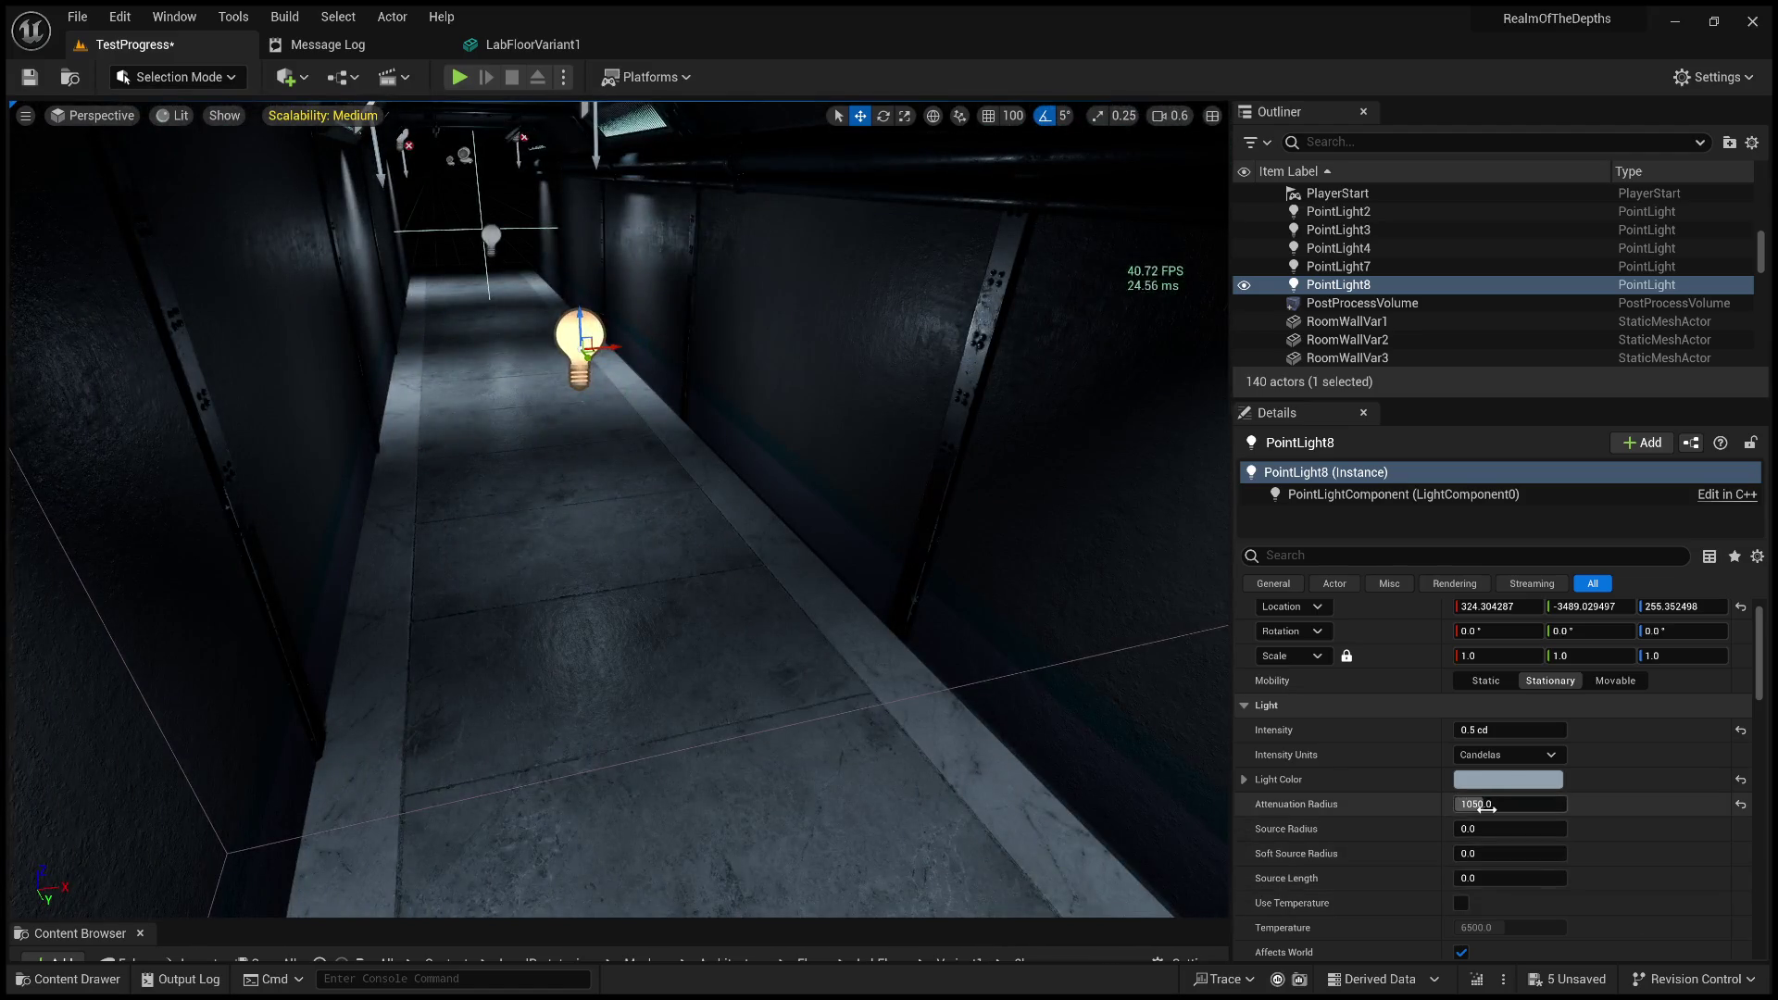
pyautogui.write('800')
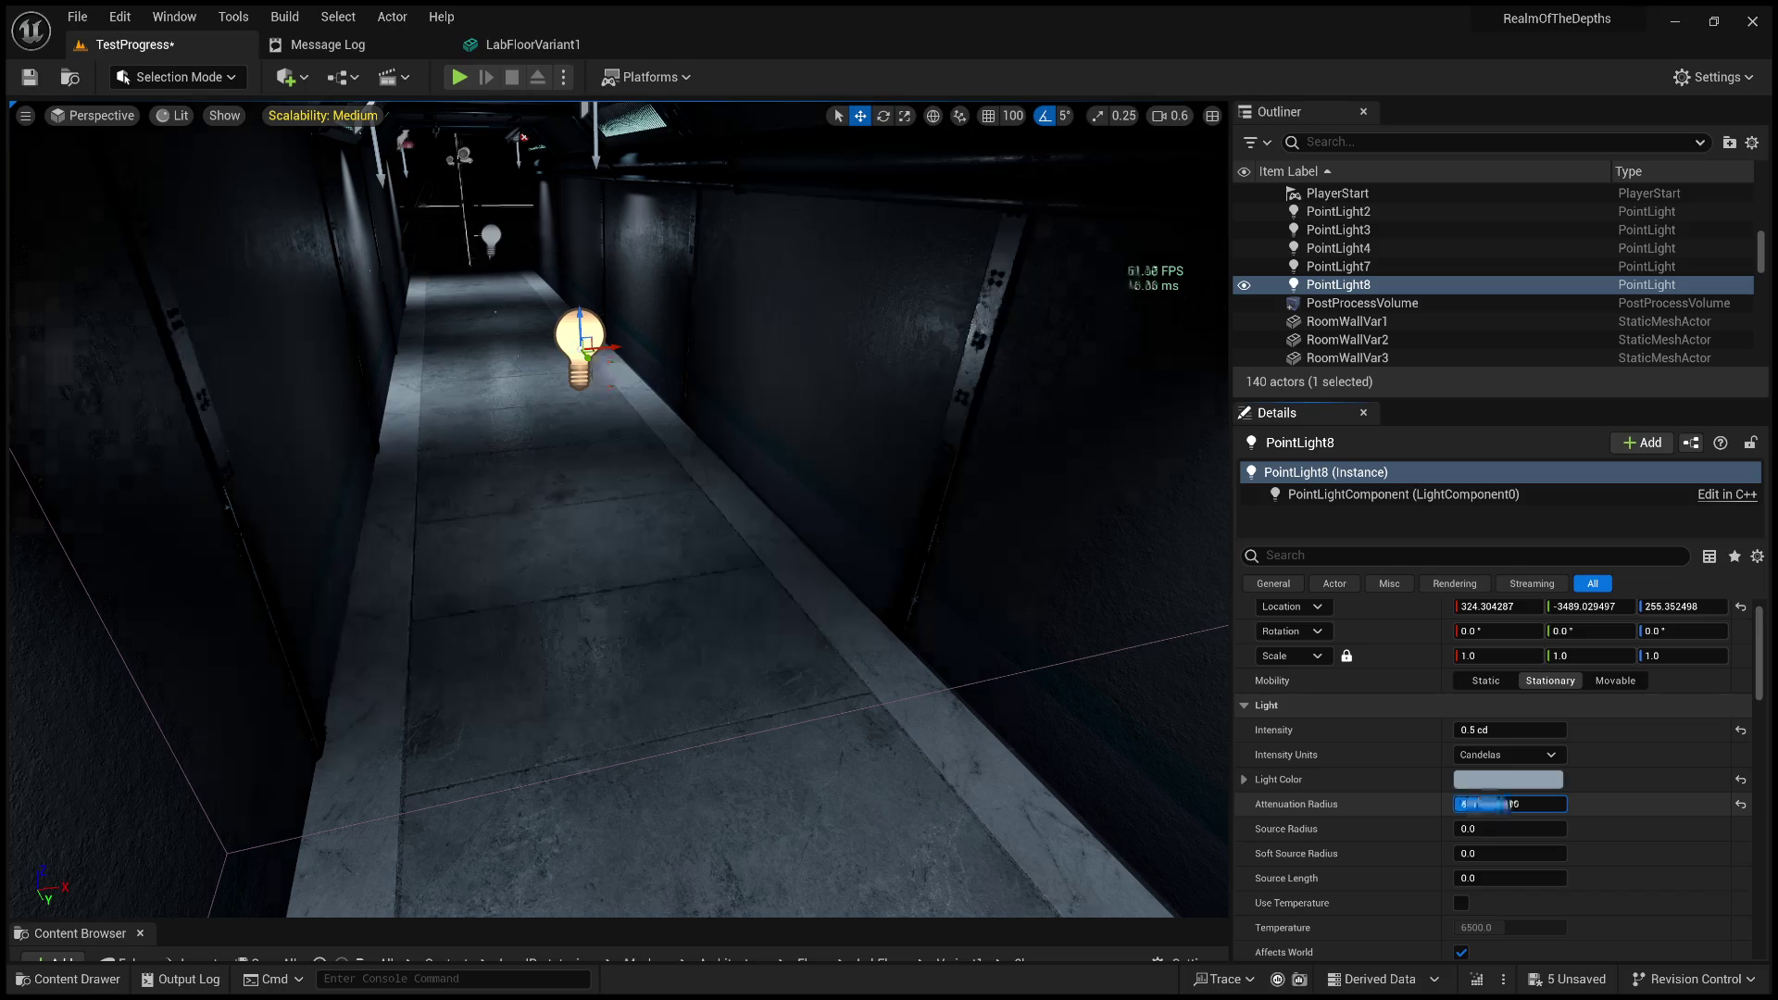
pyautogui.moveTo(1463, 804); pyautogui.dragTo(1445, 803)
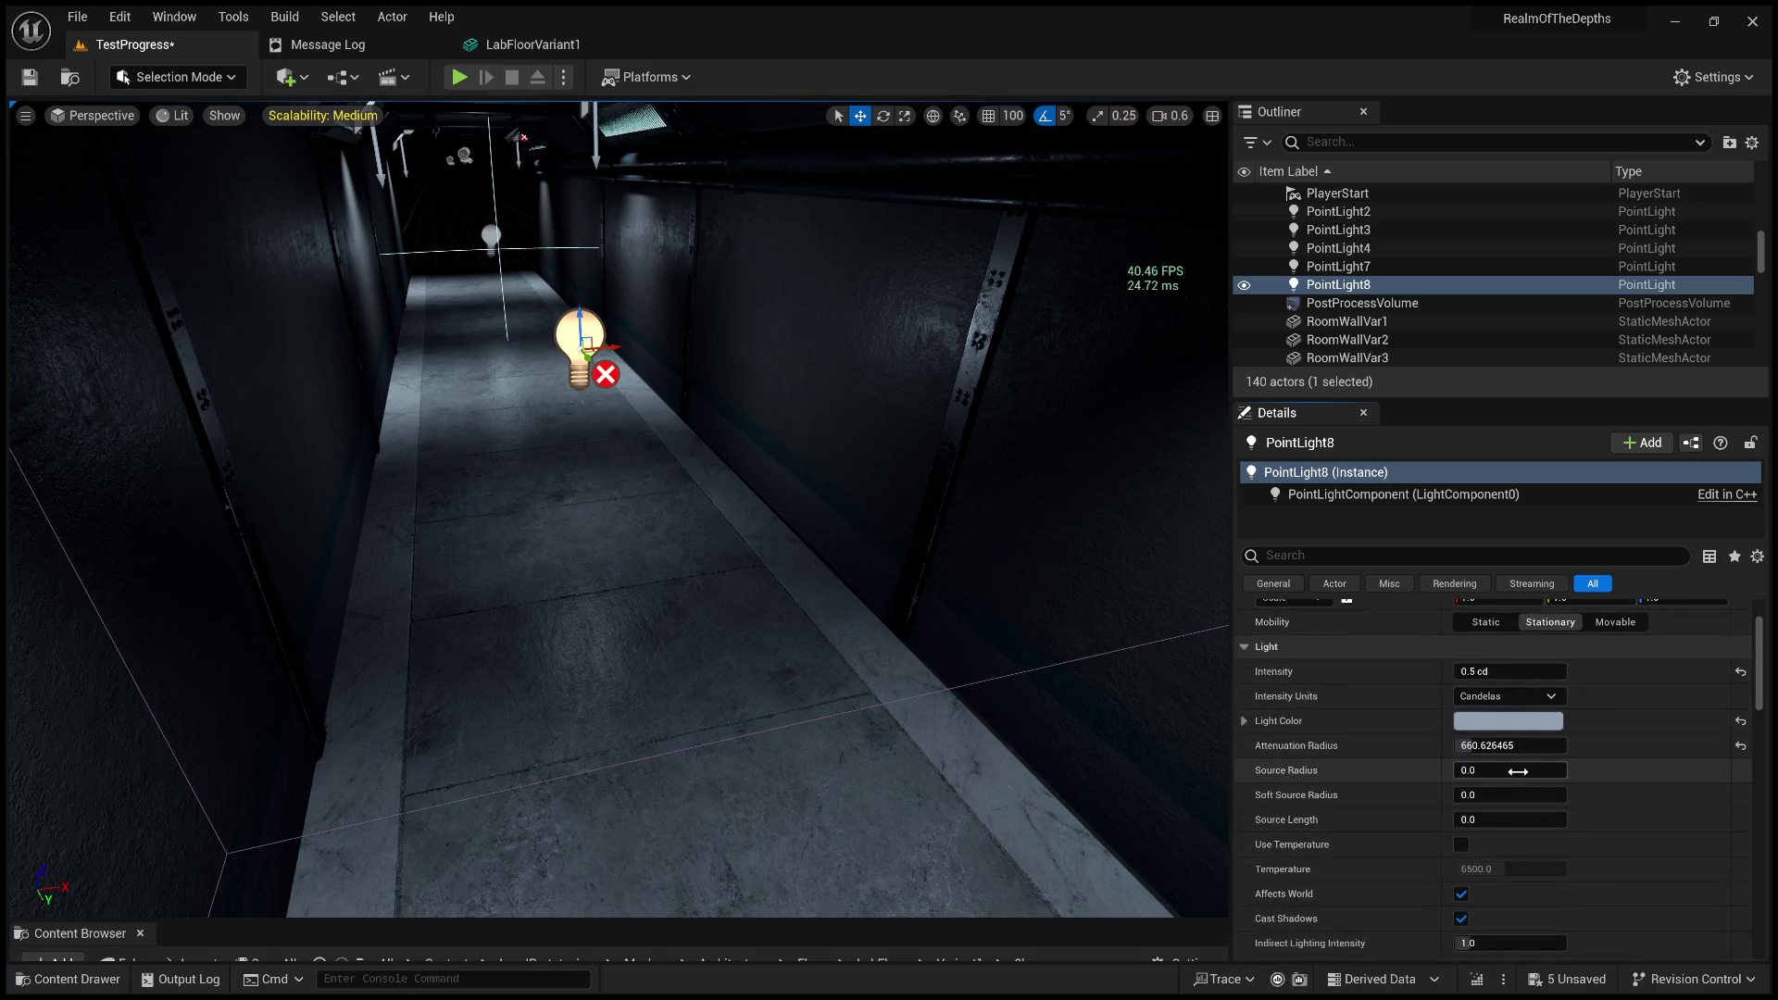
pyautogui.scroll(-1, 1571, 778)
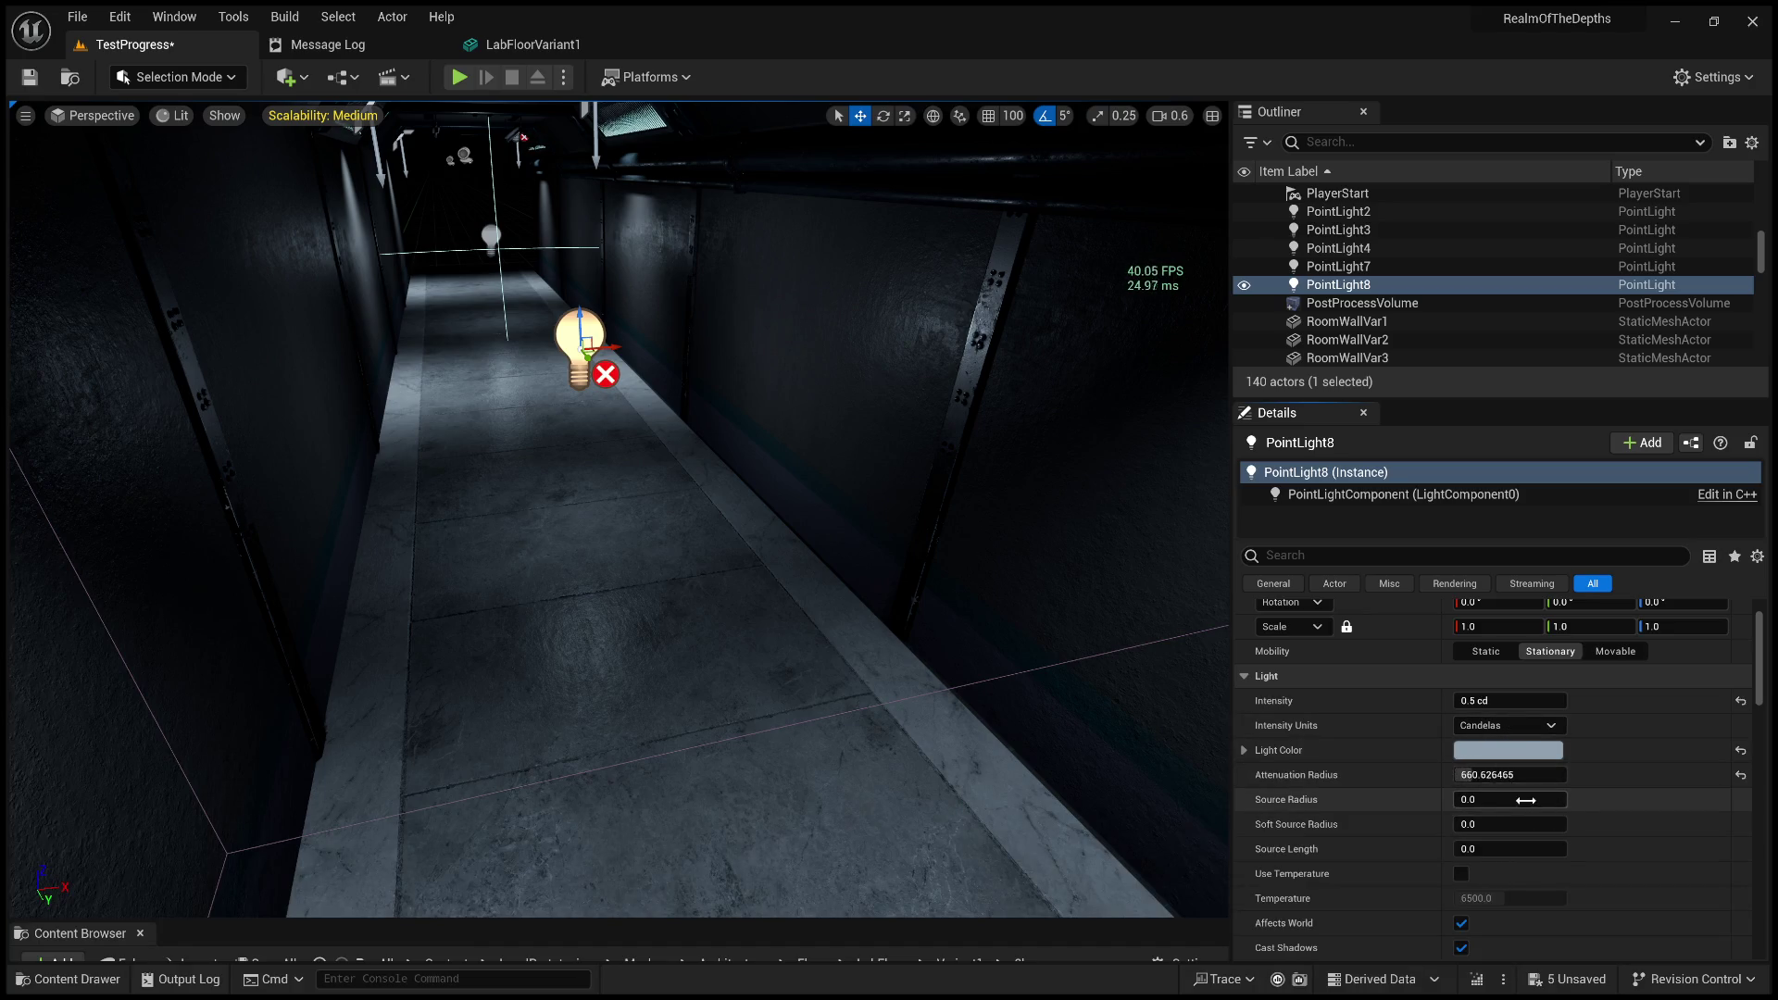
pyautogui.moveTo(1509, 799)
pyautogui.mouseDown()
pyautogui.moveTo(1611, 799)
pyautogui.moveTo(1495, 799)
pyautogui.moveTo(1491, 824)
pyautogui.moveTo(1465, 824)
pyautogui.moveTo(1537, 824)
pyautogui.moveTo(1489, 831)
pyautogui.moveTo(1537, 847)
pyautogui.mouseUp()
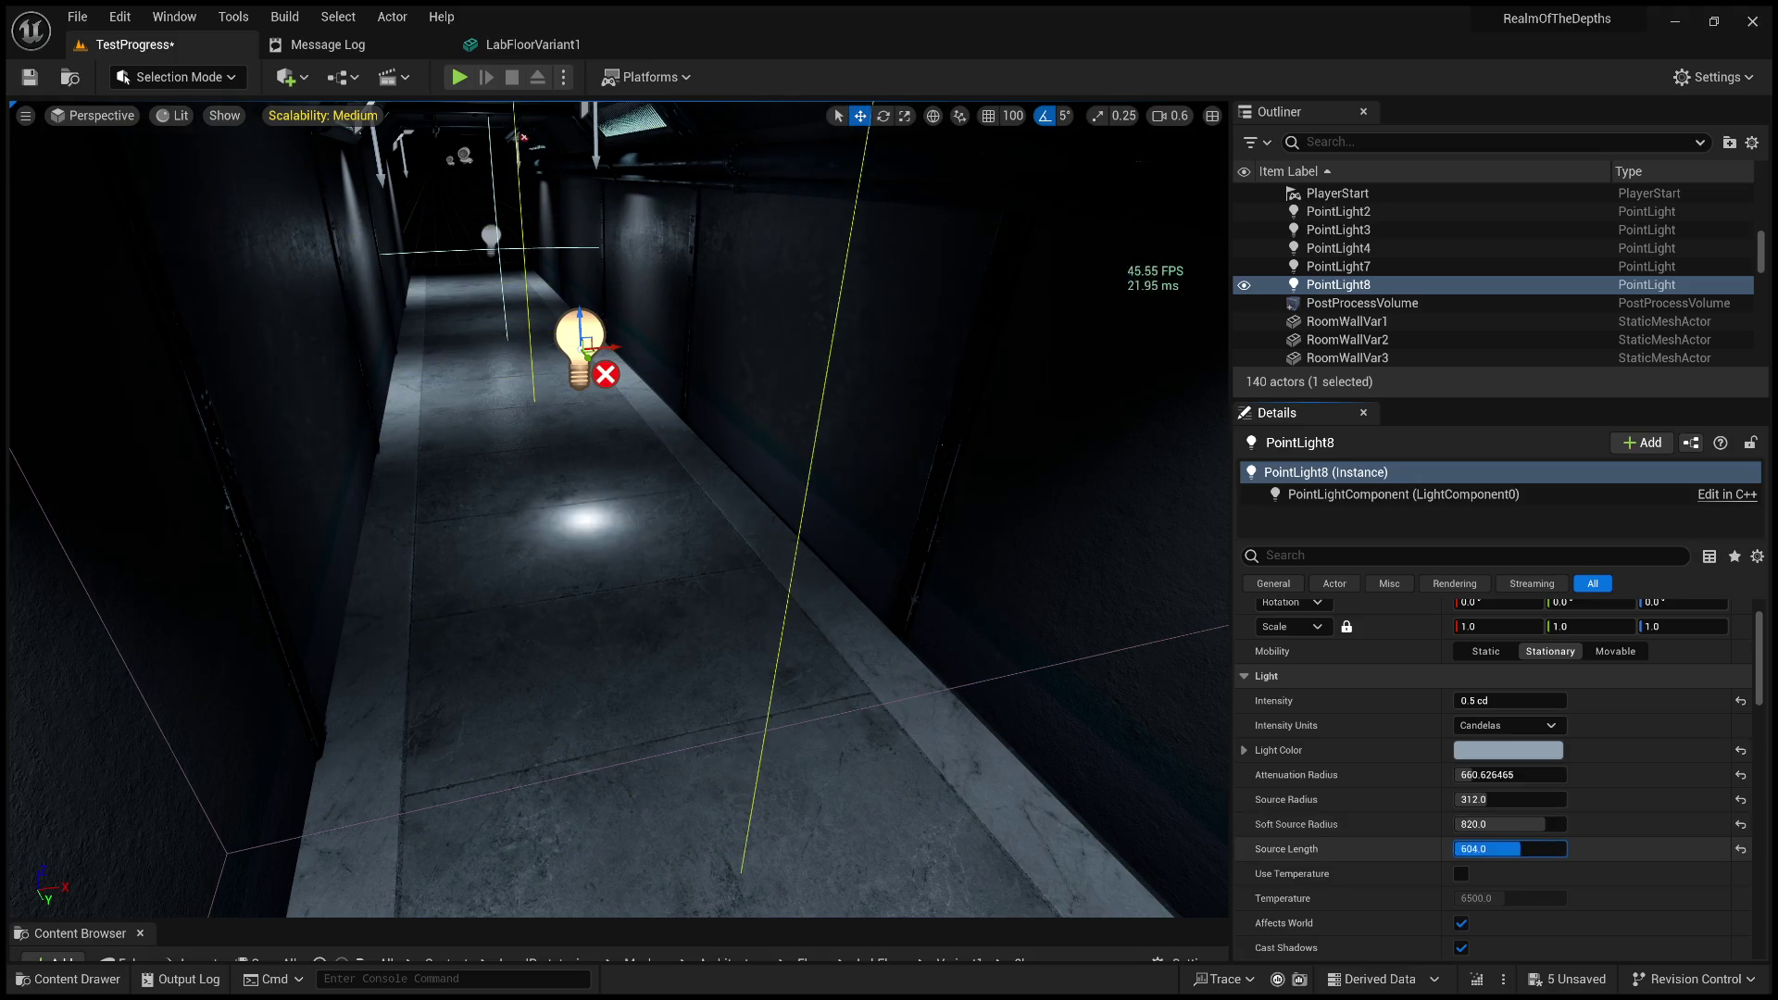
pyautogui.hotkey('ctrl', 'z')
pyautogui.hotkey('ctrl', 'z')
pyautogui.hotkey('ctrl', 'z')
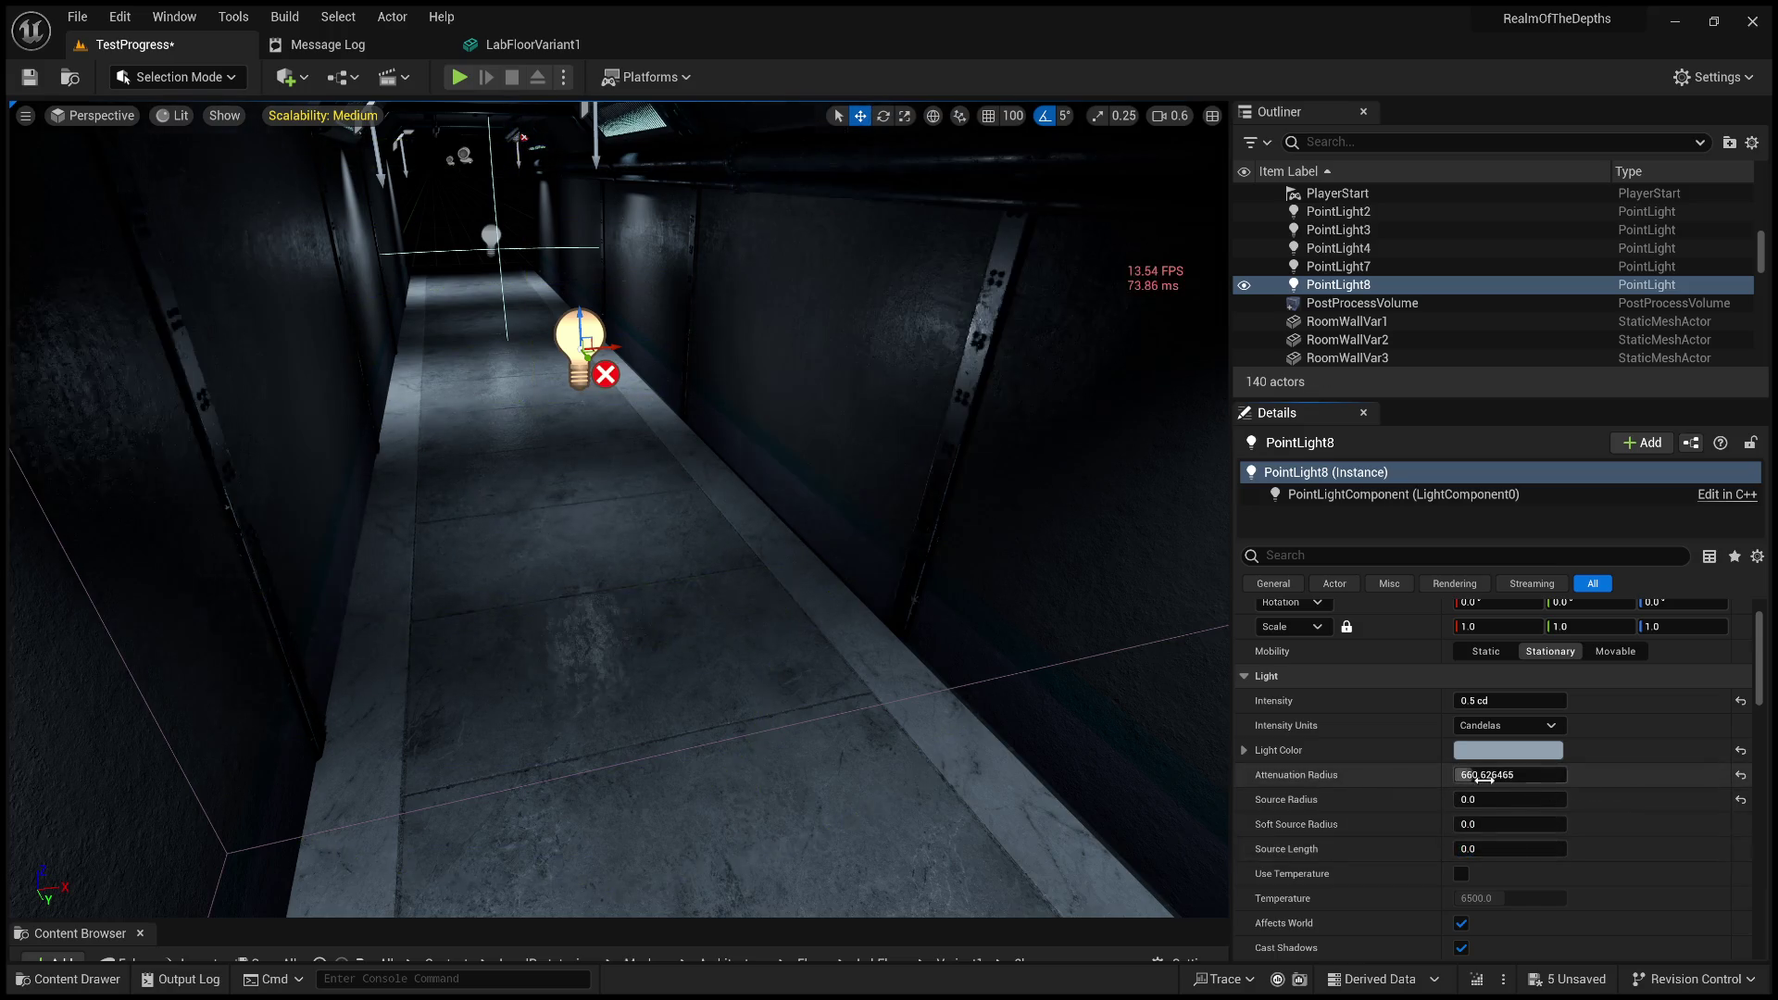
pyautogui.hotkey('ctrl', 'z')
pyautogui.hotkey('ctrl', 'z')
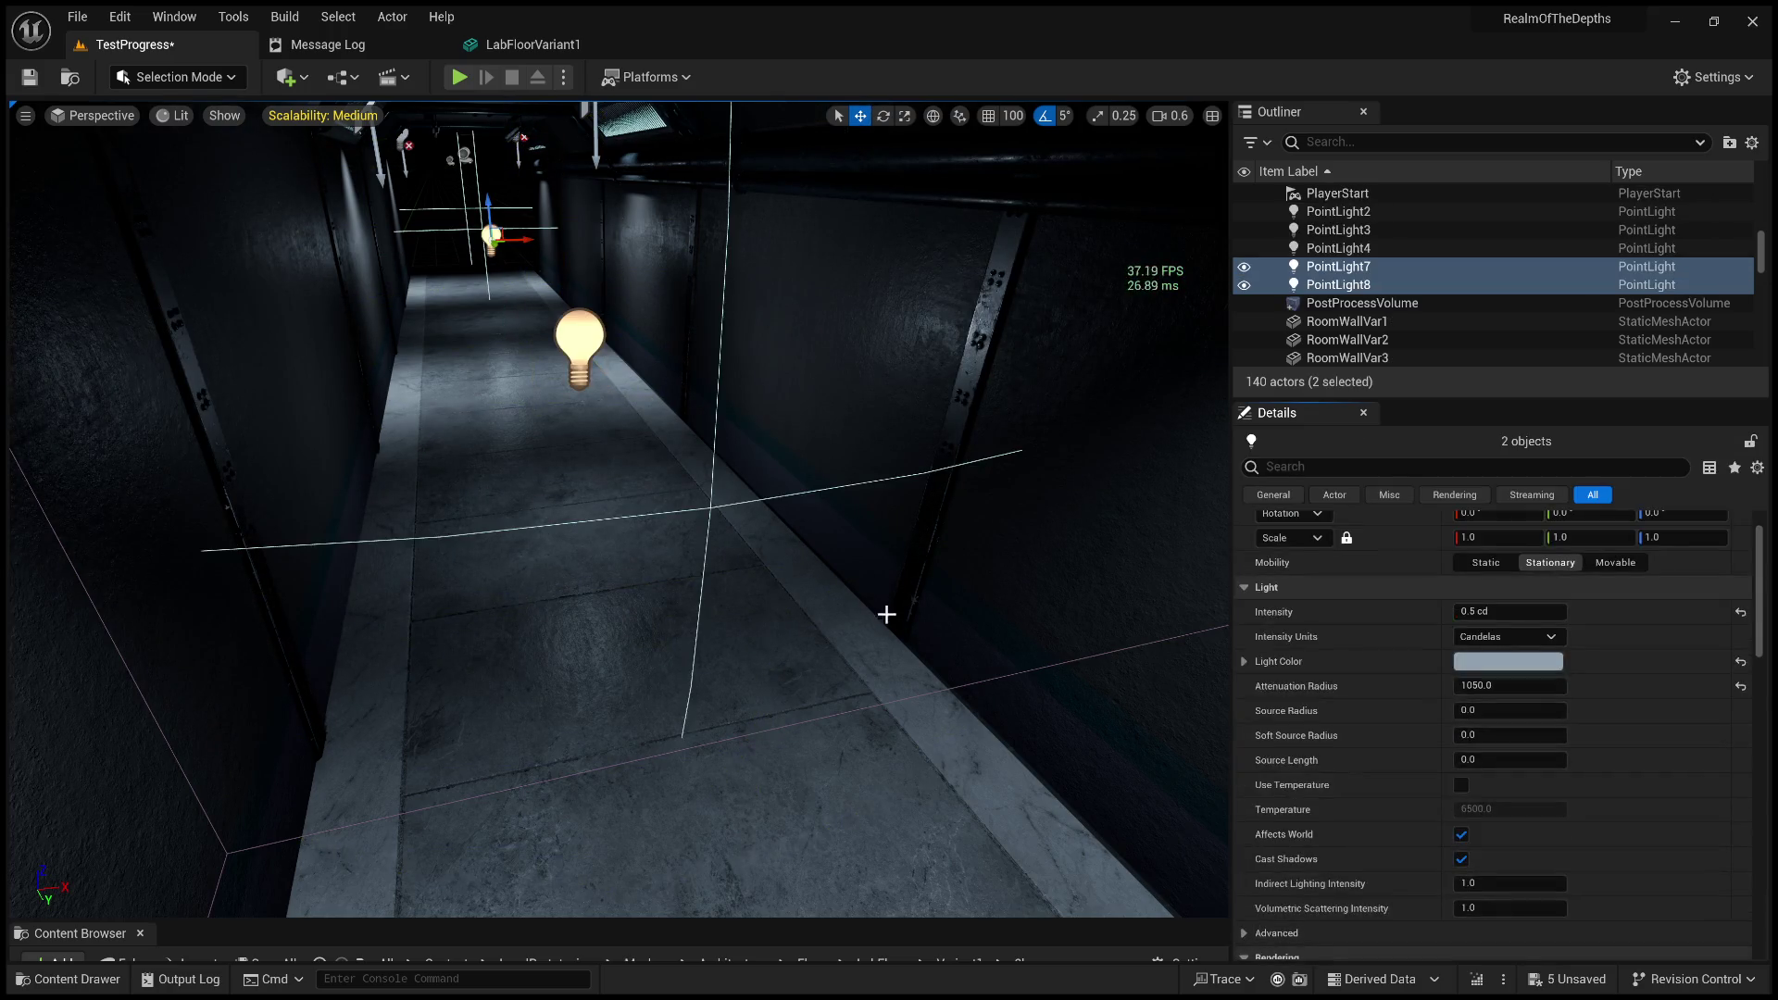
# Select PointLight8, frame it, and lower the view to look along the corridor.
pyautogui.moveTo(926, 659); pyautogui.dragTo(912, 713)
pyautogui.moveTo(575, 574); pyautogui.dragTo(575, 520)
pyautogui.click(626, 445)
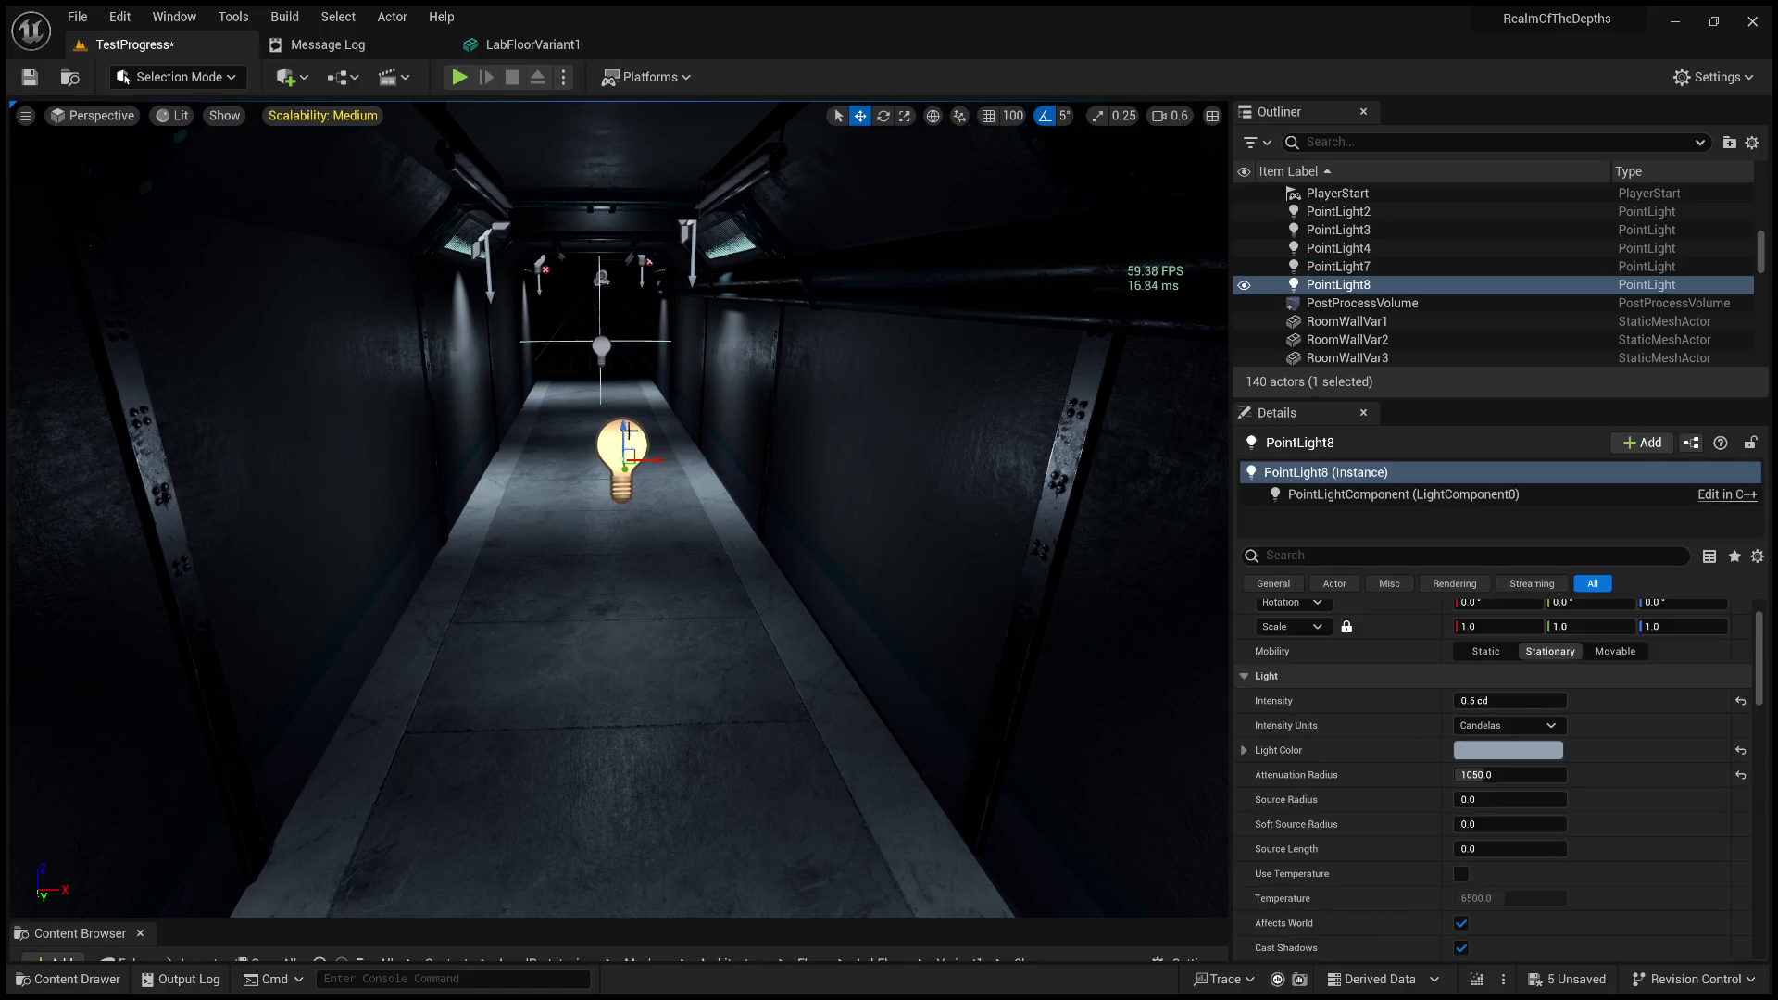
pyautogui.click(602, 350)
pyautogui.click(619, 445)
pyautogui.press('f')
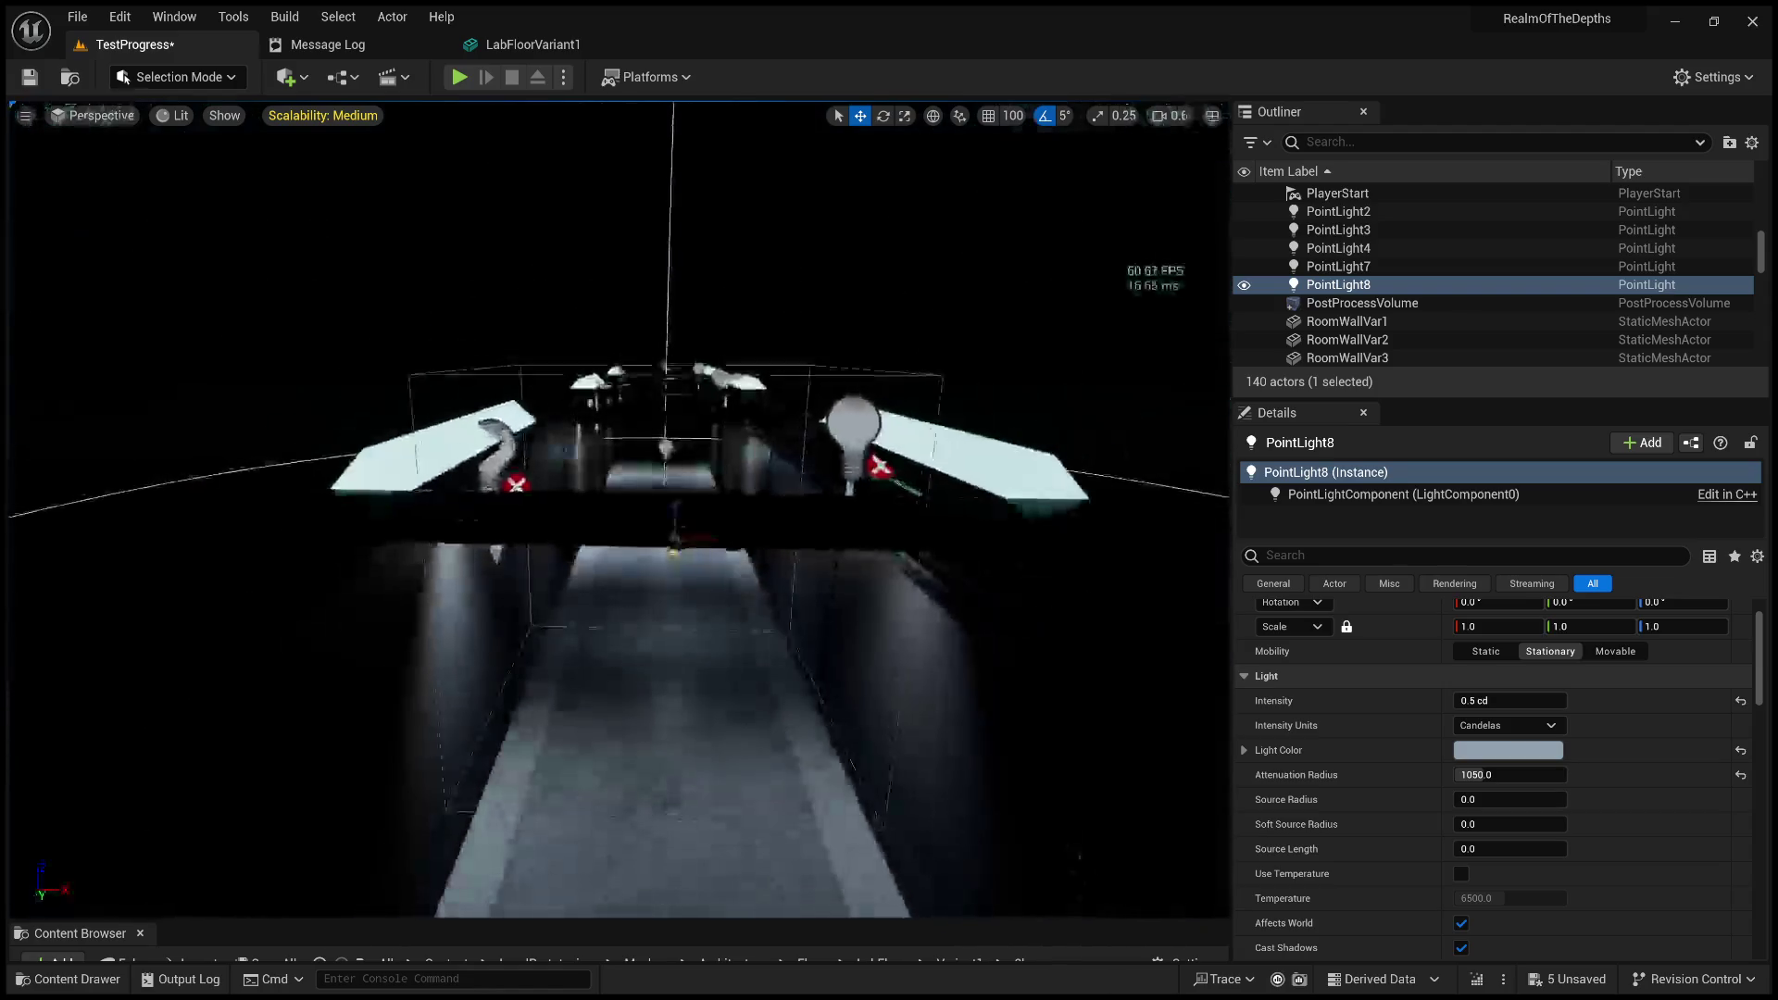
pyautogui.scroll(-5, 716, 446)
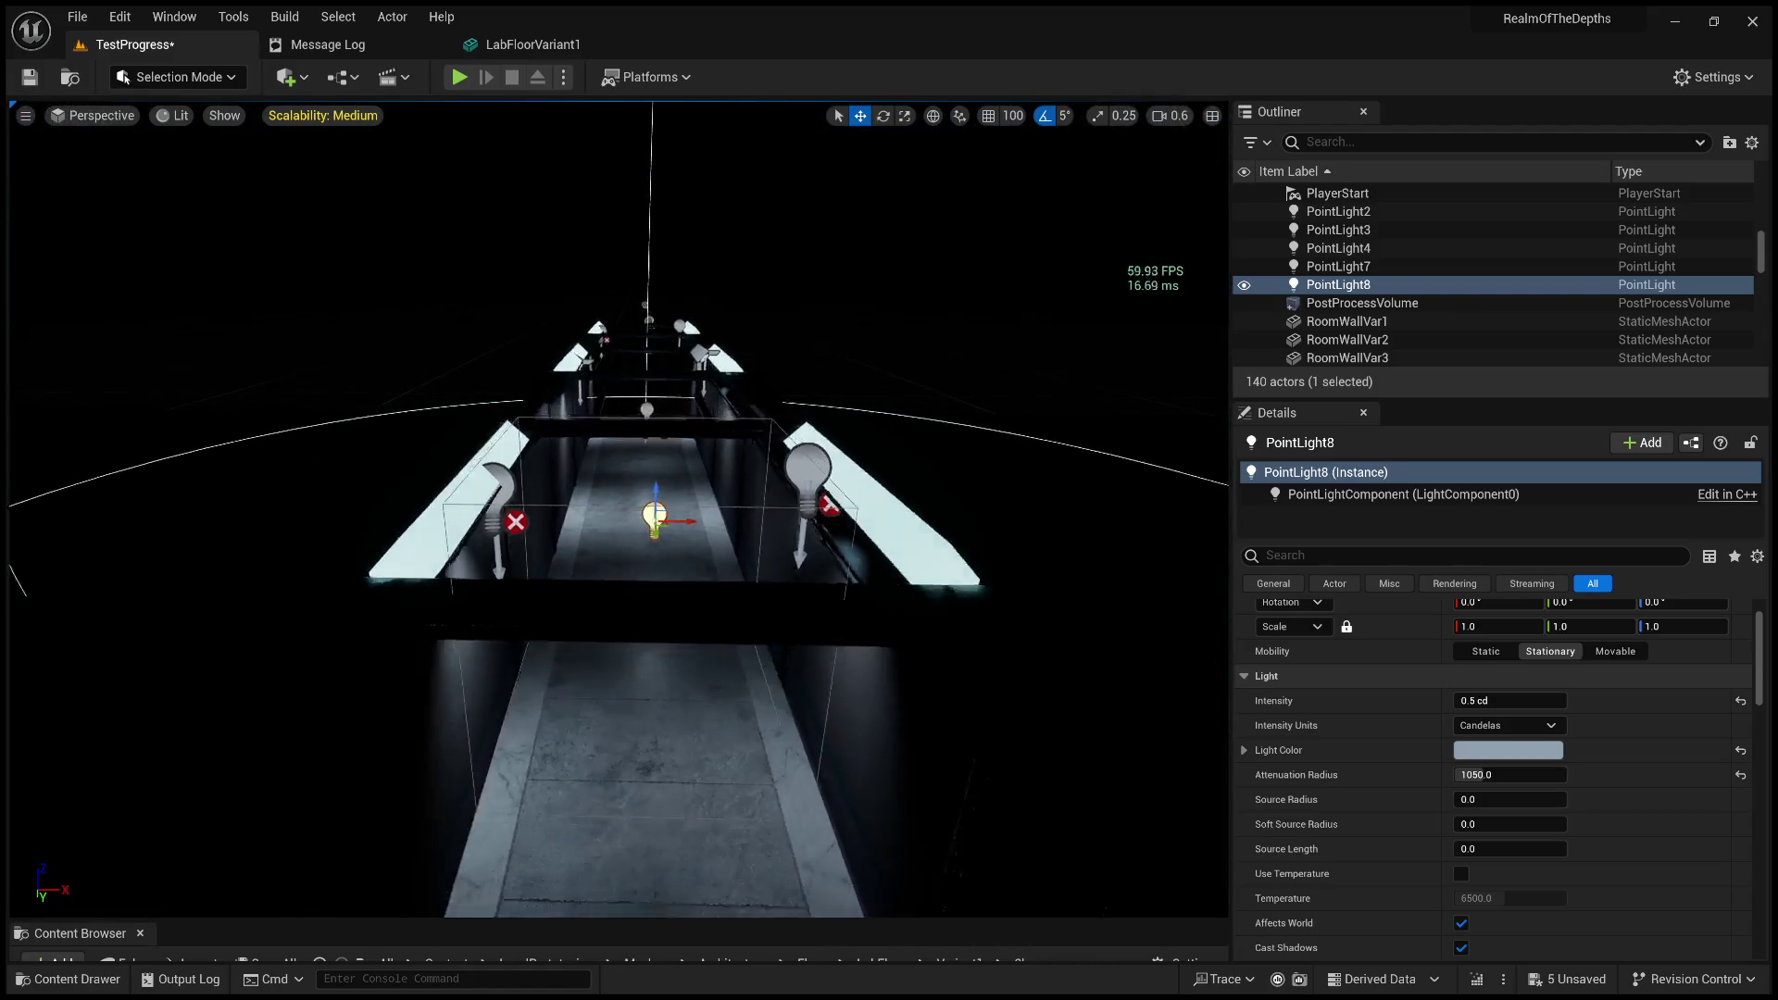
pyautogui.moveTo(716, 446); pyautogui.dragTo(716, 357)
# Select and delete SpotLight and SpotLight2, then pick PointLight8.
pyautogui.click(497, 329)
pyautogui.keyDown('ctrl'); pyautogui.click(977, 311); pyautogui.keyUp('ctrl')
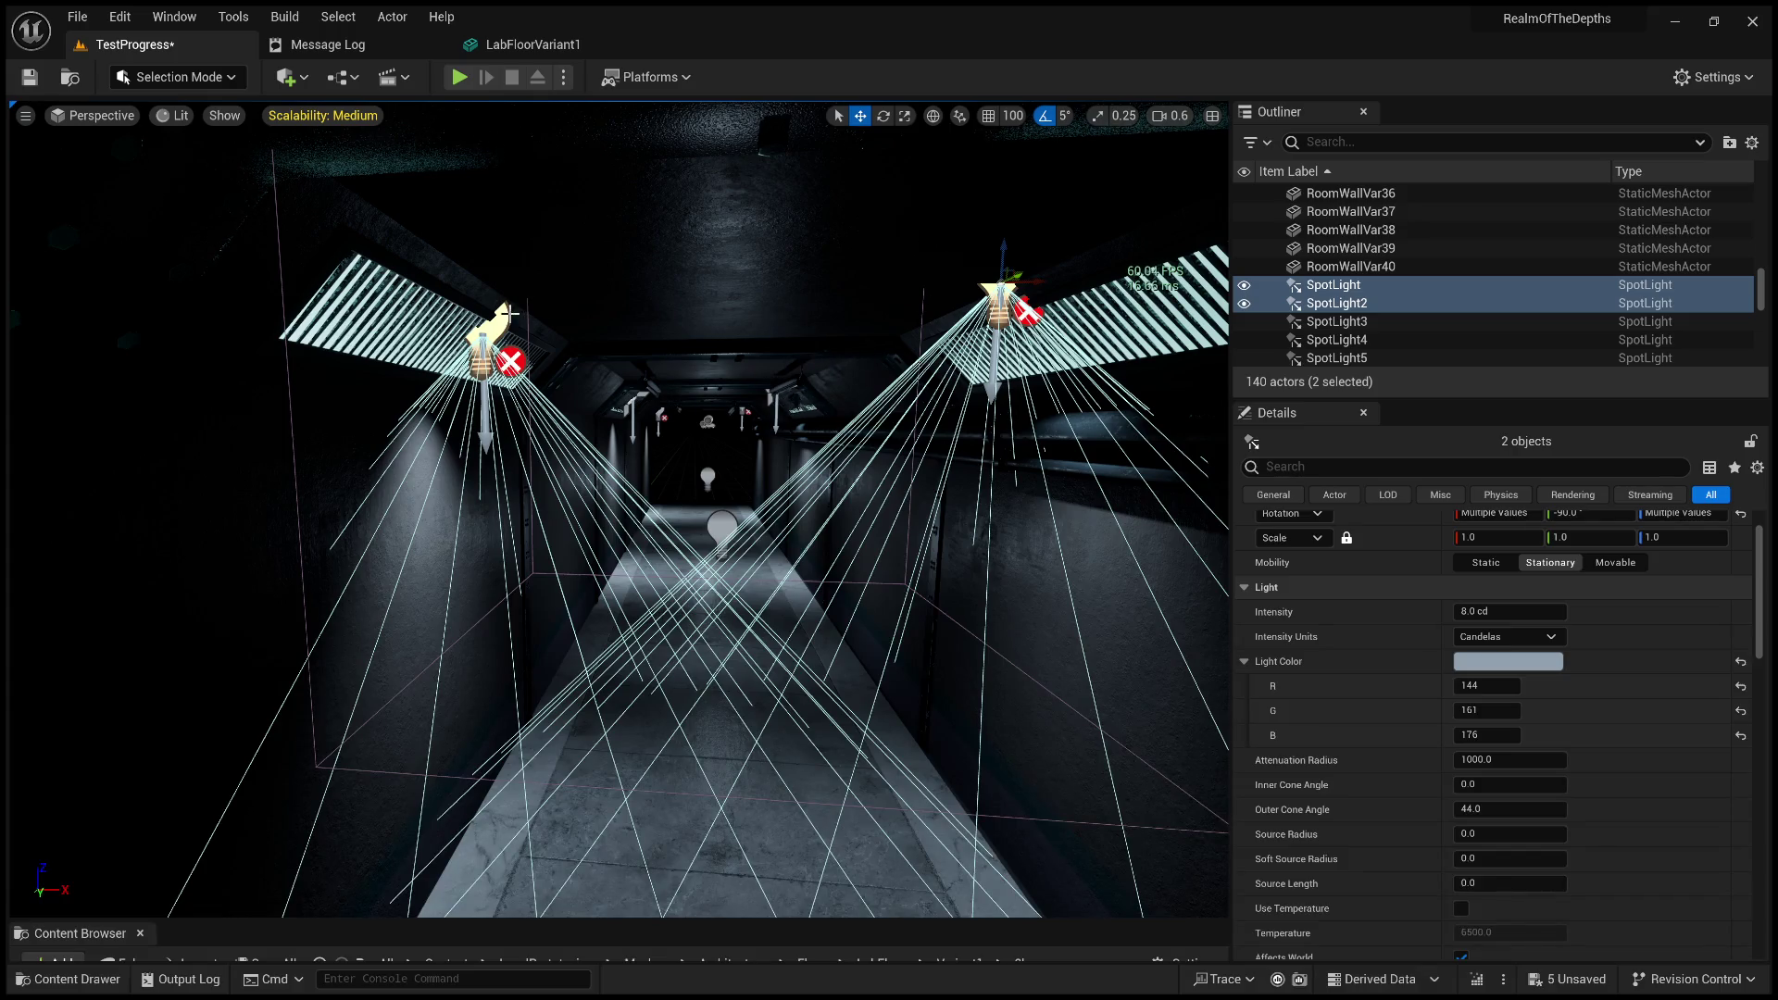
pyautogui.press('Delete')
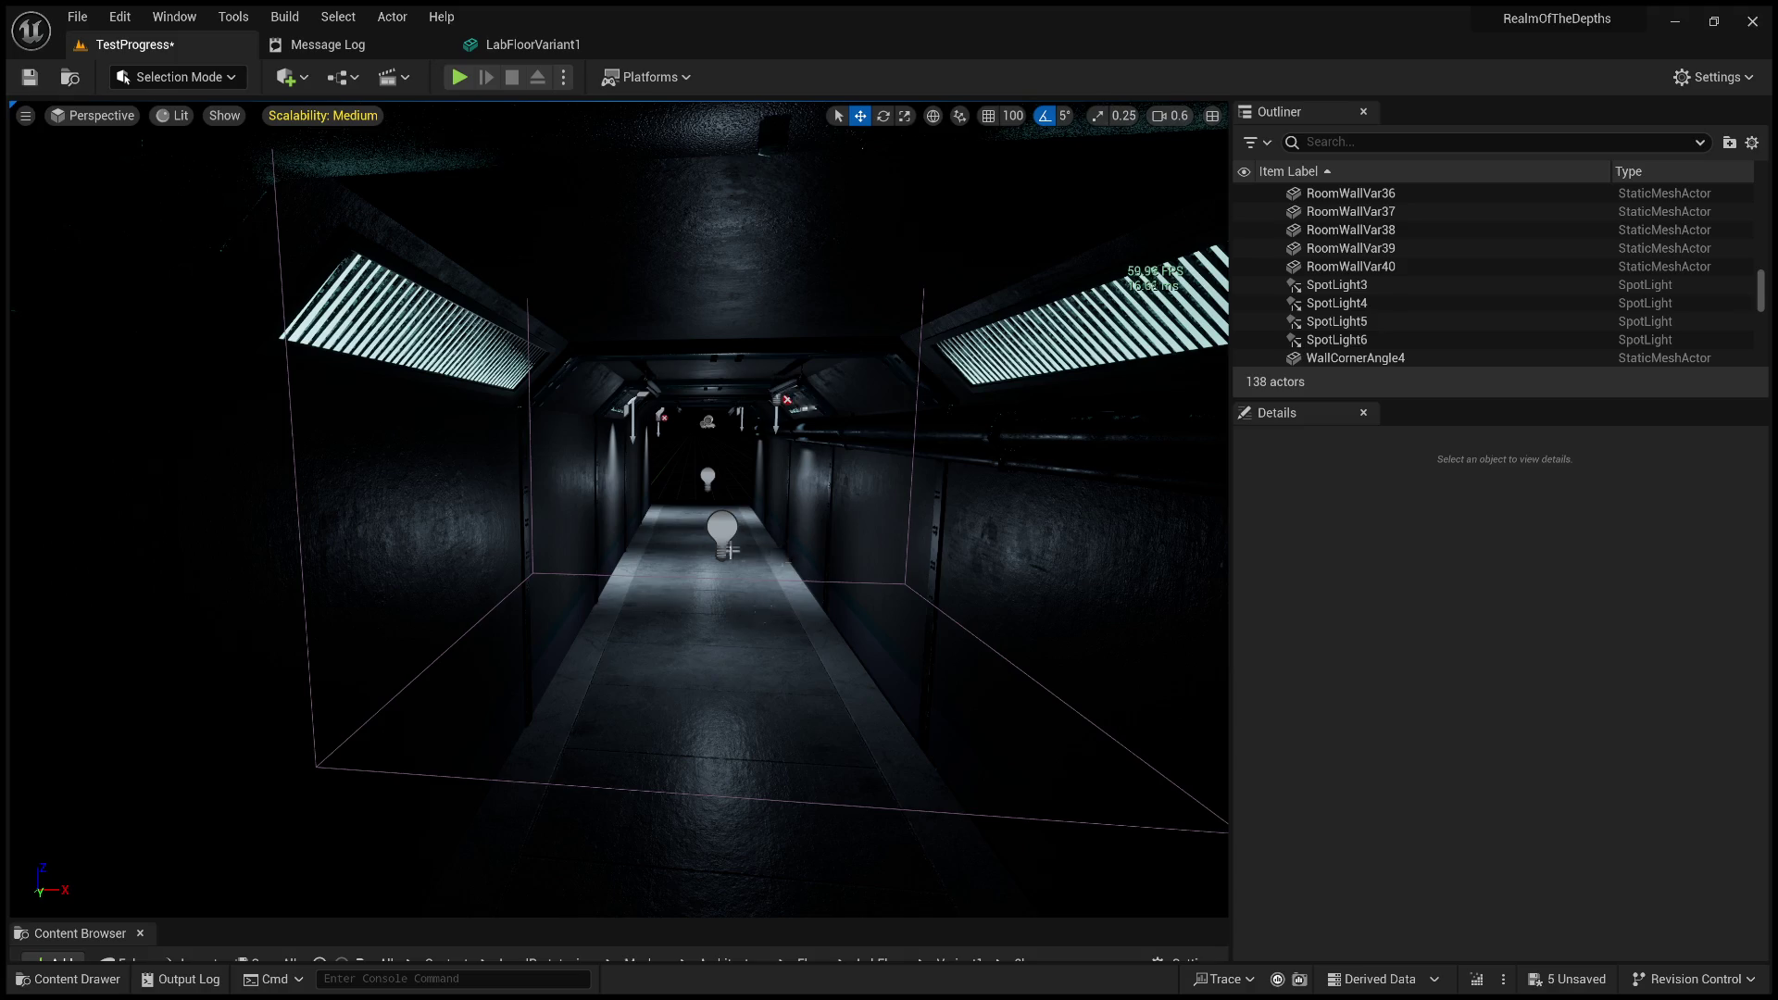
pyautogui.click(727, 546)
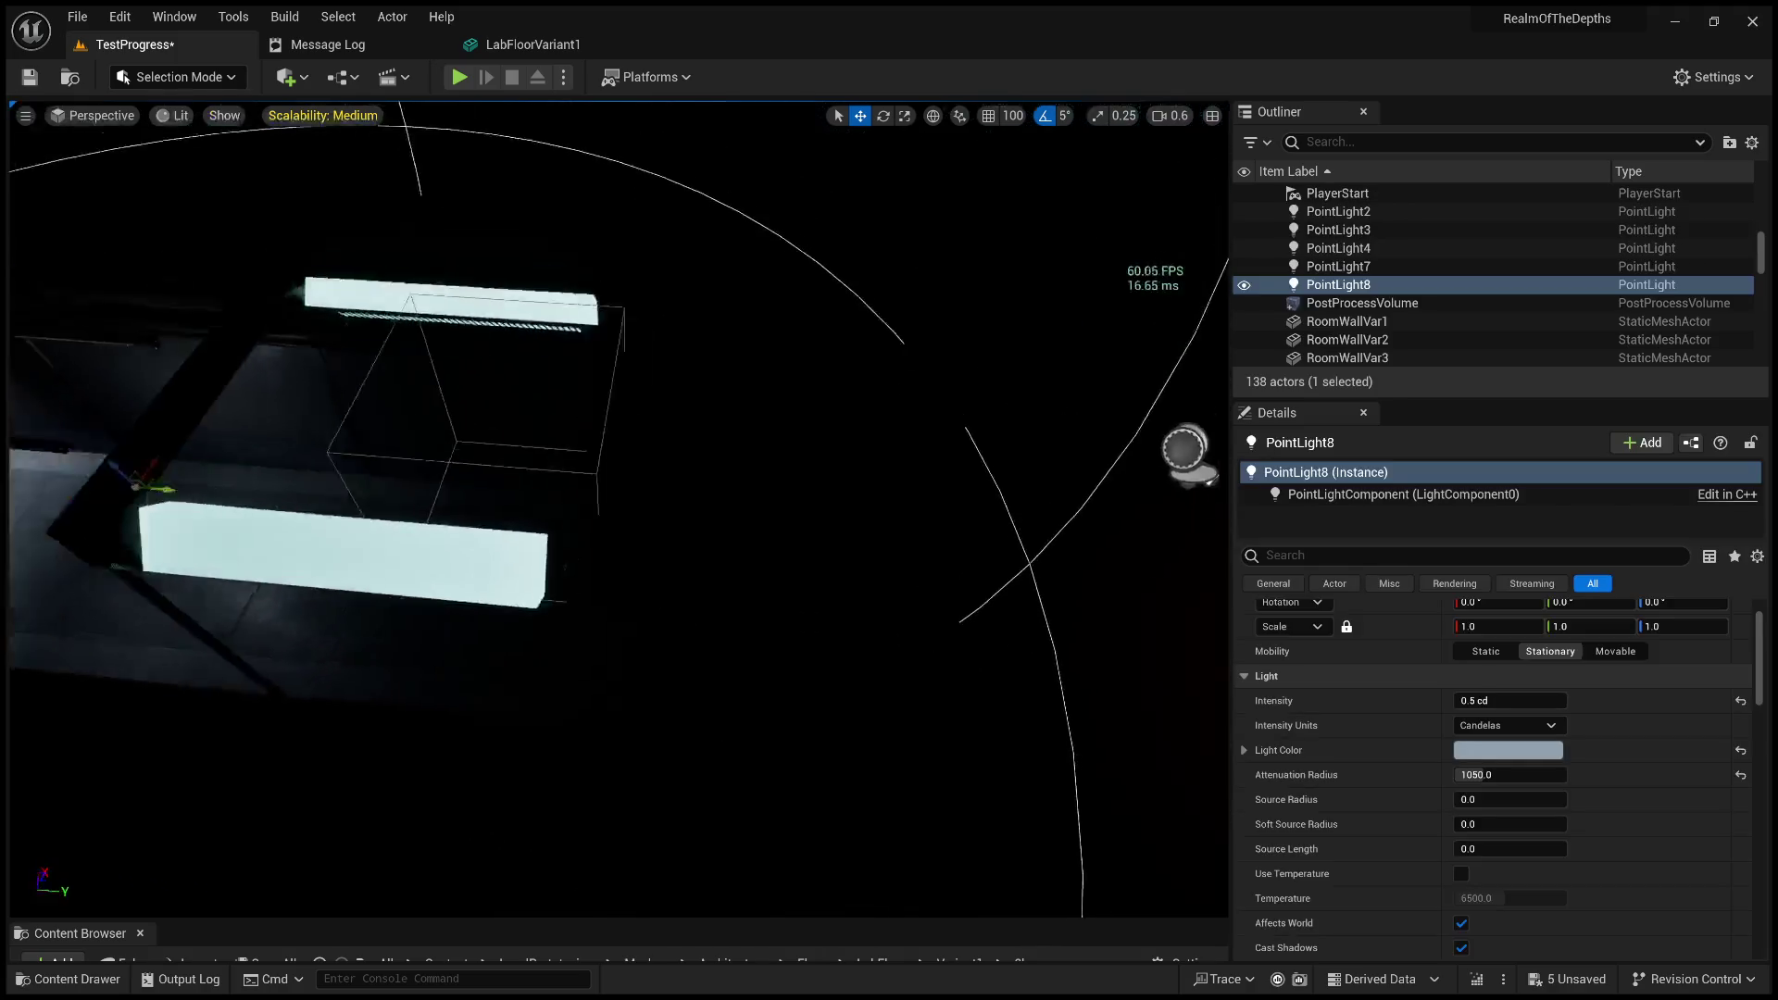
# Duplicate PointLight8 into PointLight9, raise it to the ceiling, and set its intensity to about 1.79 cd.
pyautogui.moveTo(435, 451); pyautogui.dragTo(618, 469)
pyautogui.press('f')
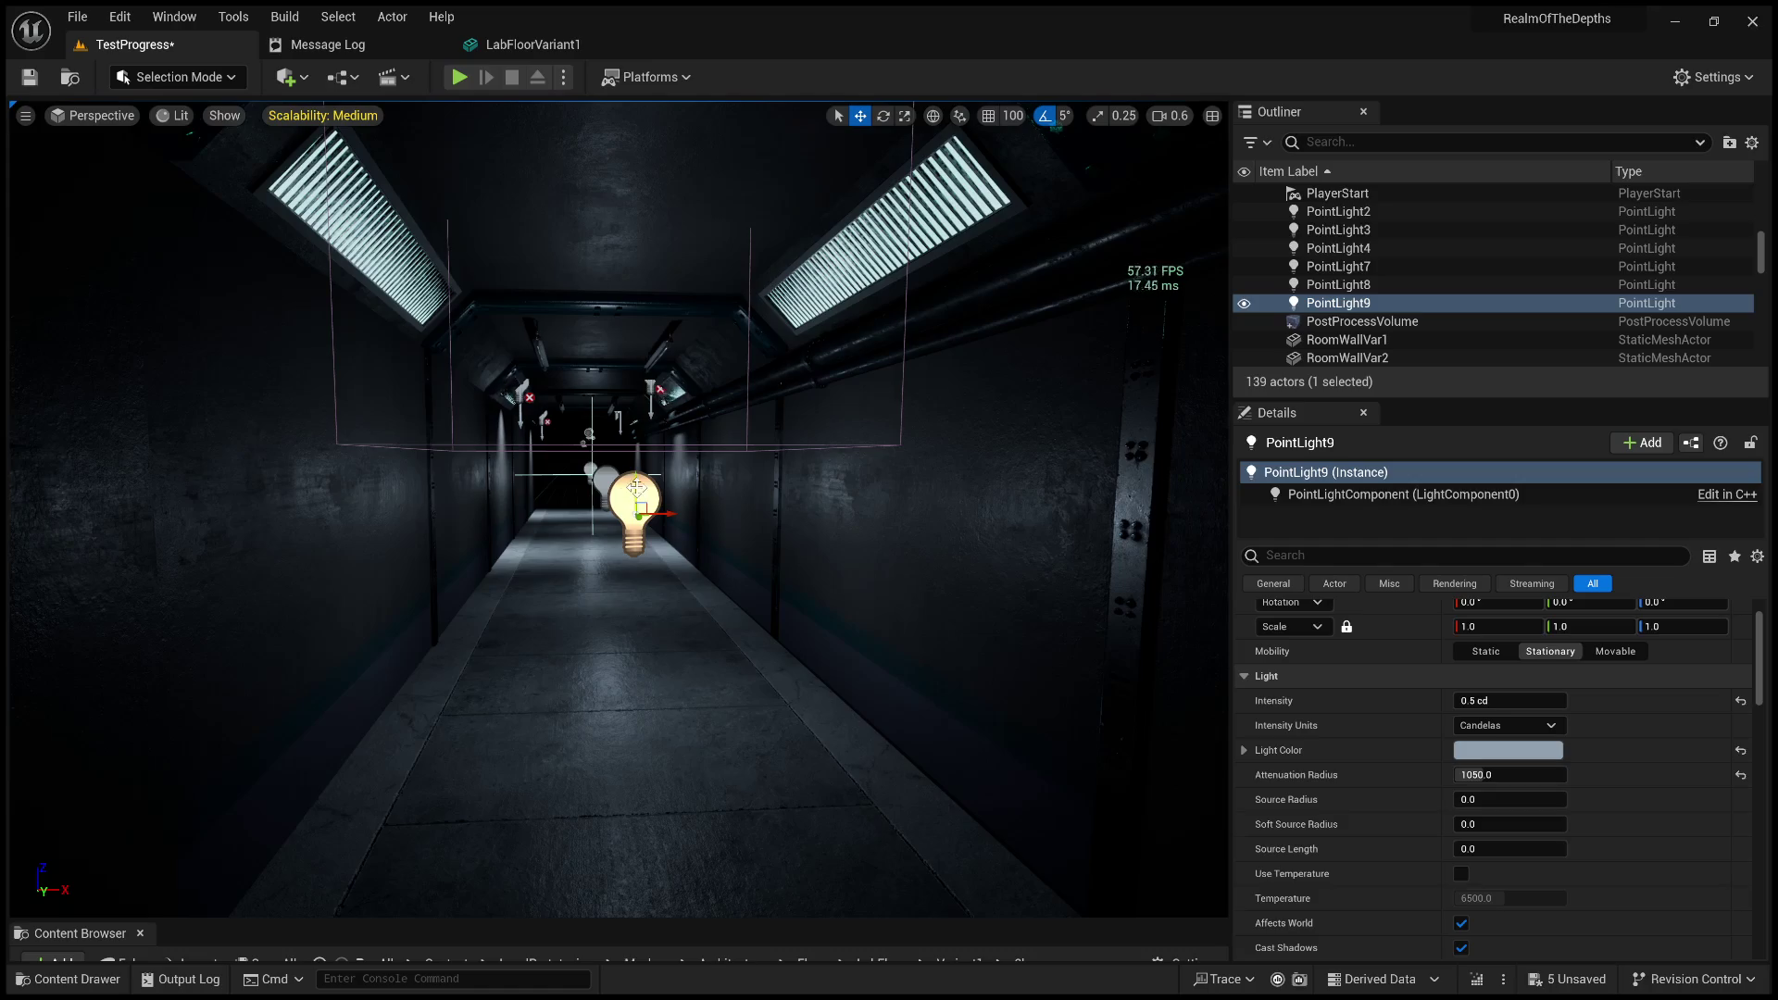
pyautogui.moveTo(635, 488)
pyautogui.mouseDown()
pyautogui.moveTo(635, 230)
pyautogui.moveTo(635, 246)
pyautogui.mouseUp()
pyautogui.press('f')
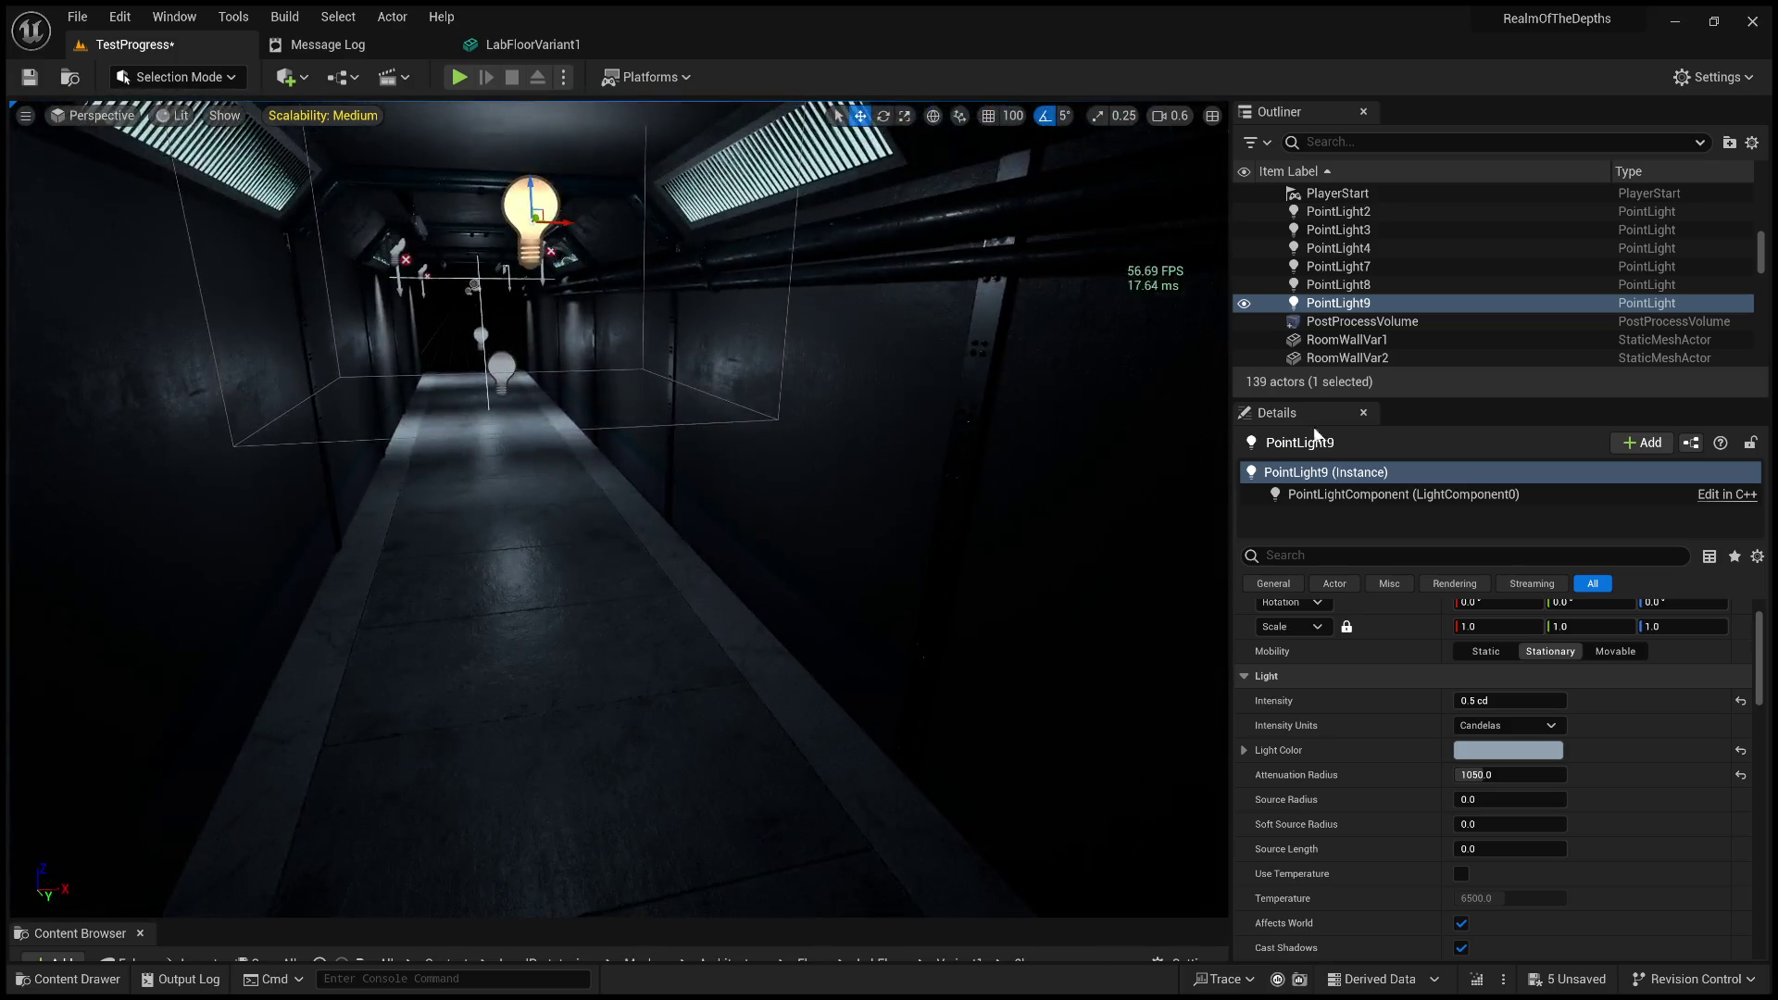
pyautogui.moveTo(1478, 699)
pyautogui.mouseDown()
pyautogui.moveTo(1537, 699)
pyautogui.moveTo(1486, 699)
pyautogui.moveTo(1505, 699)
pyautogui.mouseUp()
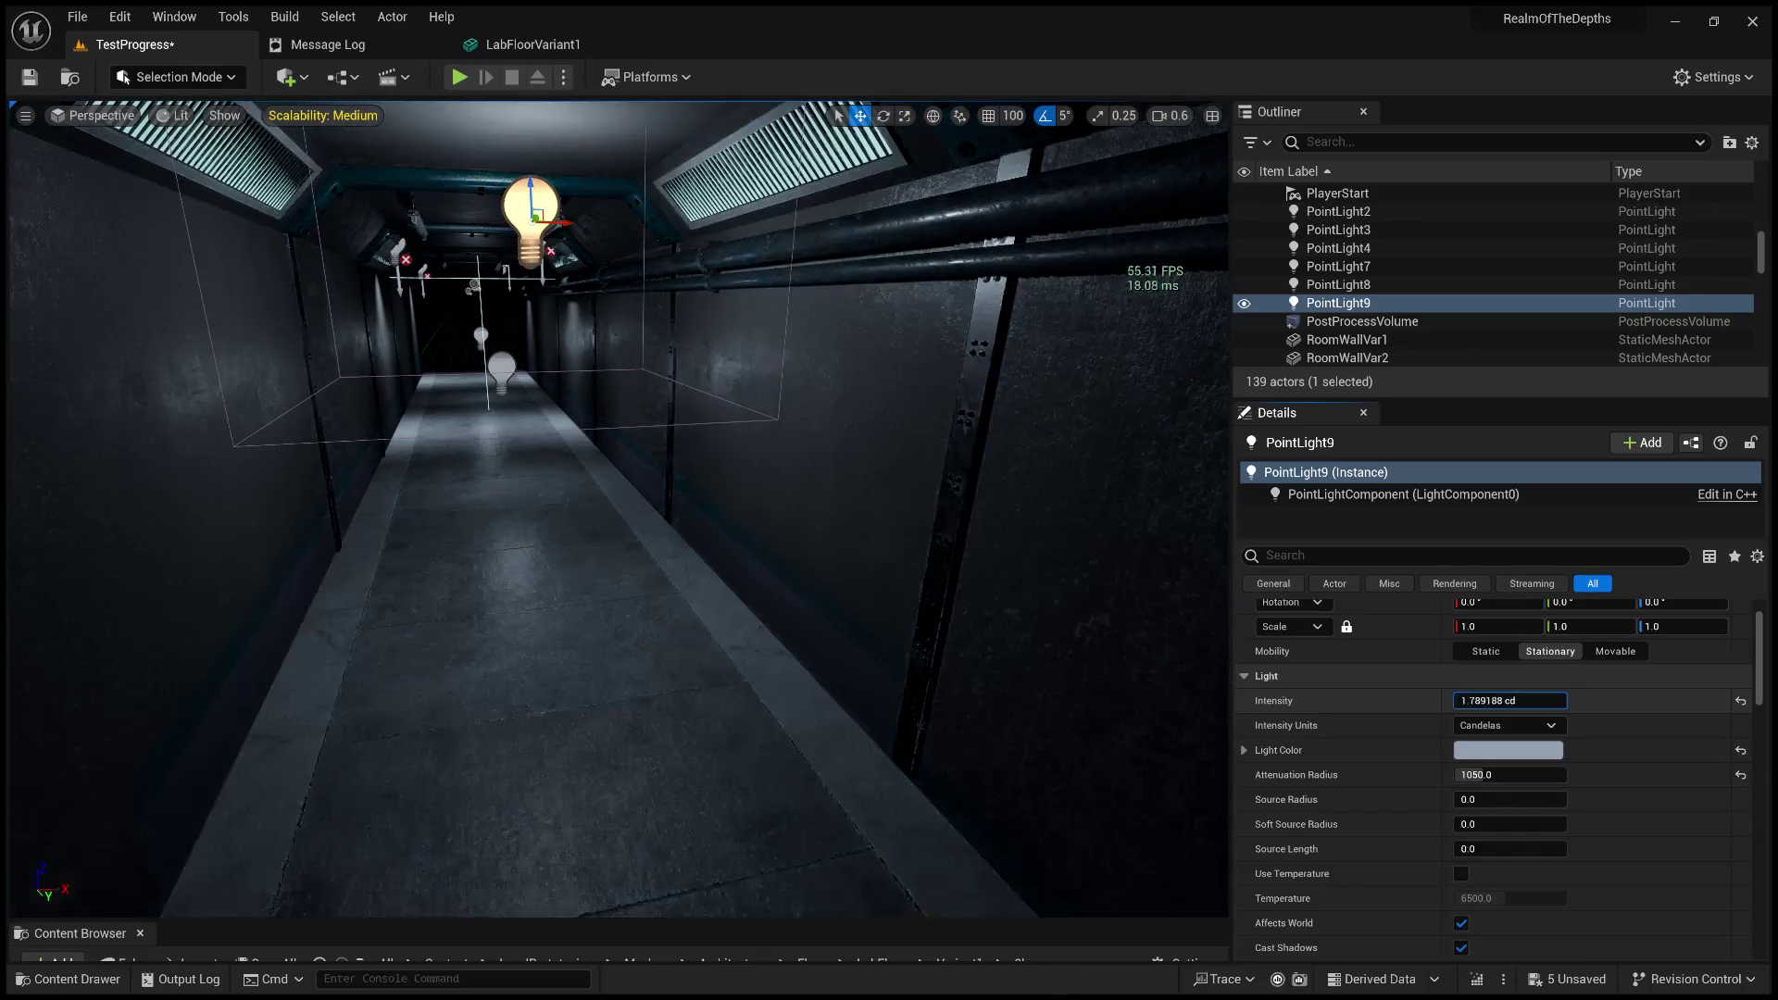
pyautogui.moveTo(611, 509)
pyautogui.mouseDown()
pyautogui.moveTo(575, 504)
pyautogui.moveTo(602, 500)
pyautogui.moveTo(606, 556)
pyautogui.moveTo(583, 274)
pyautogui.mouseUp()
# Select LabFloorVariant1 and run a brief play preview of the corridor.
pyautogui.click(773, 680)
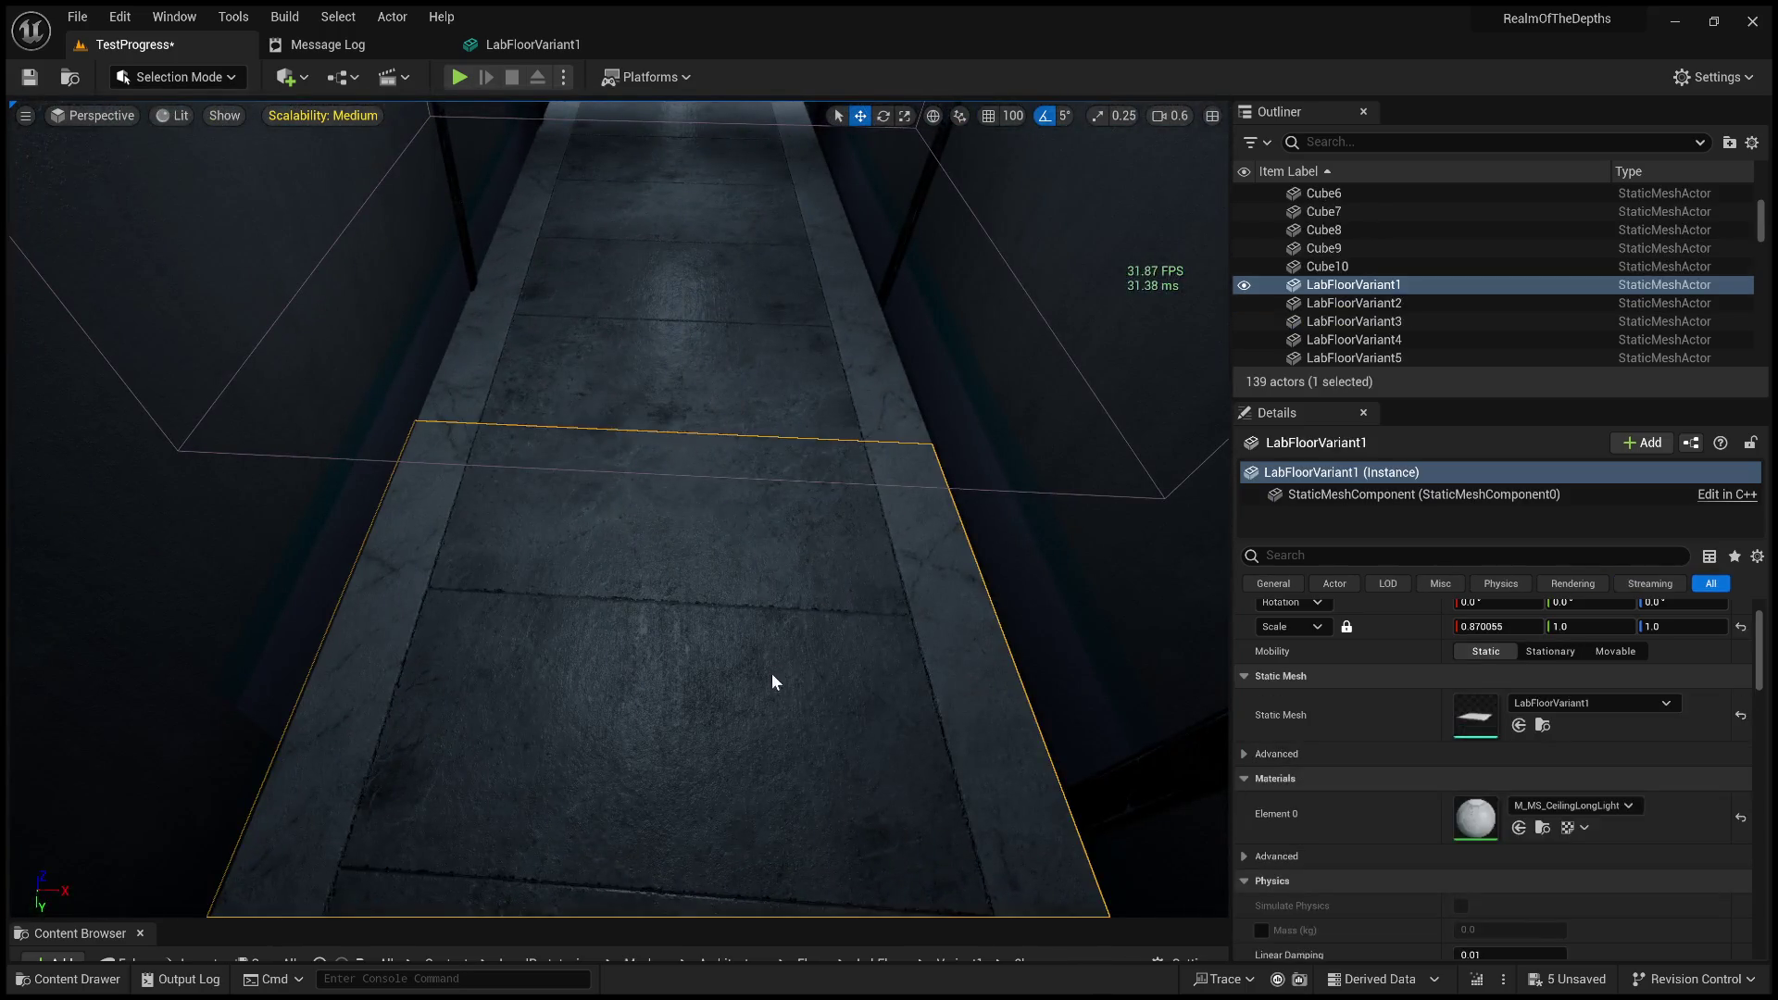
pyautogui.hotkey('alt', 'p')
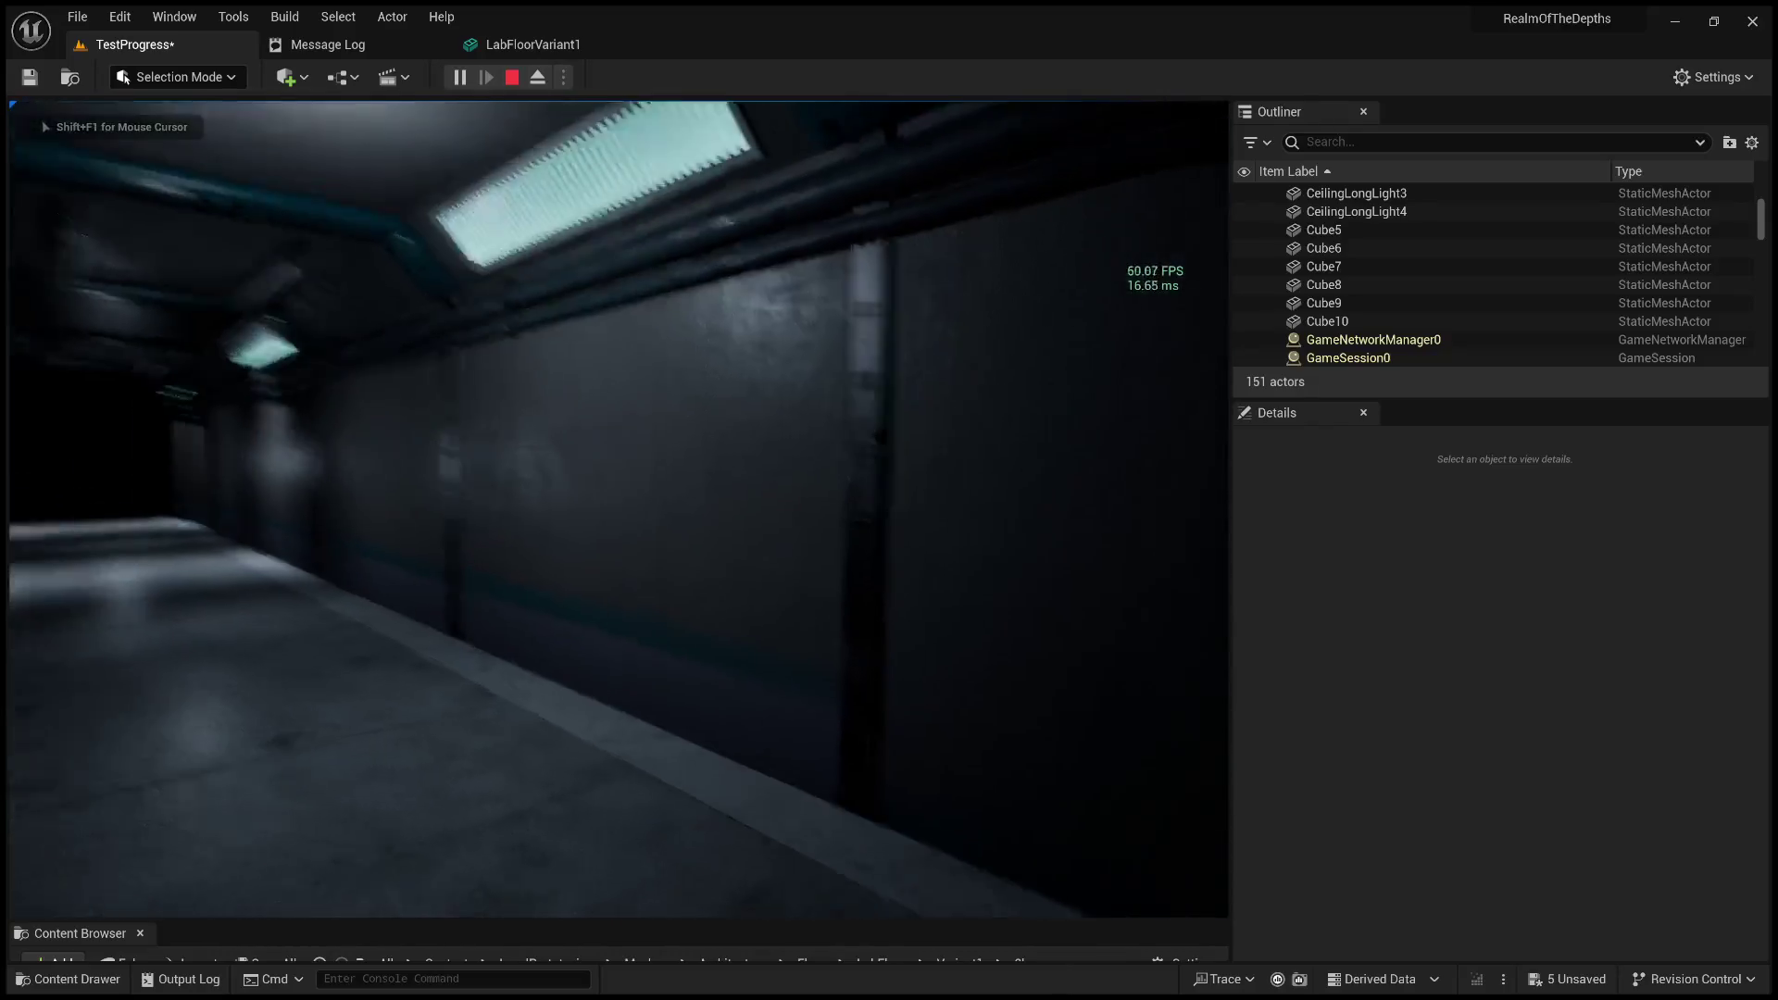
pyautogui.press('Escape')
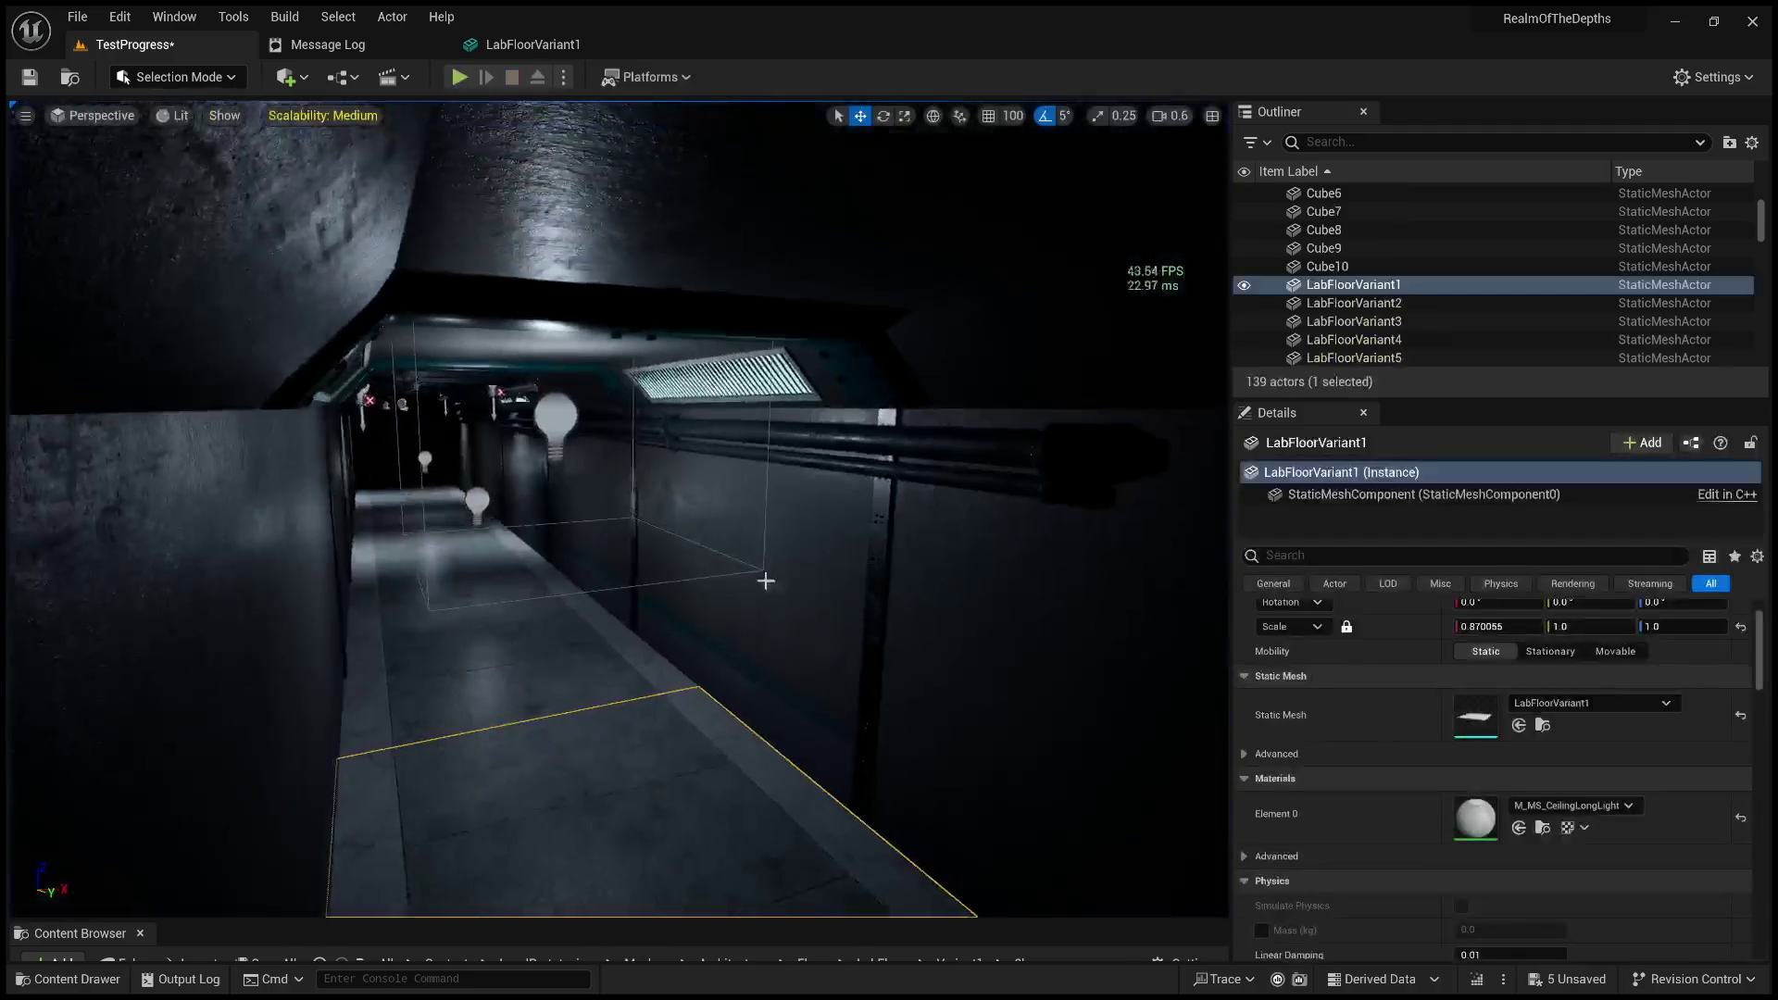
# Shift PointLight9 to the left, then slightly back to the right.
pyautogui.click(559, 423)
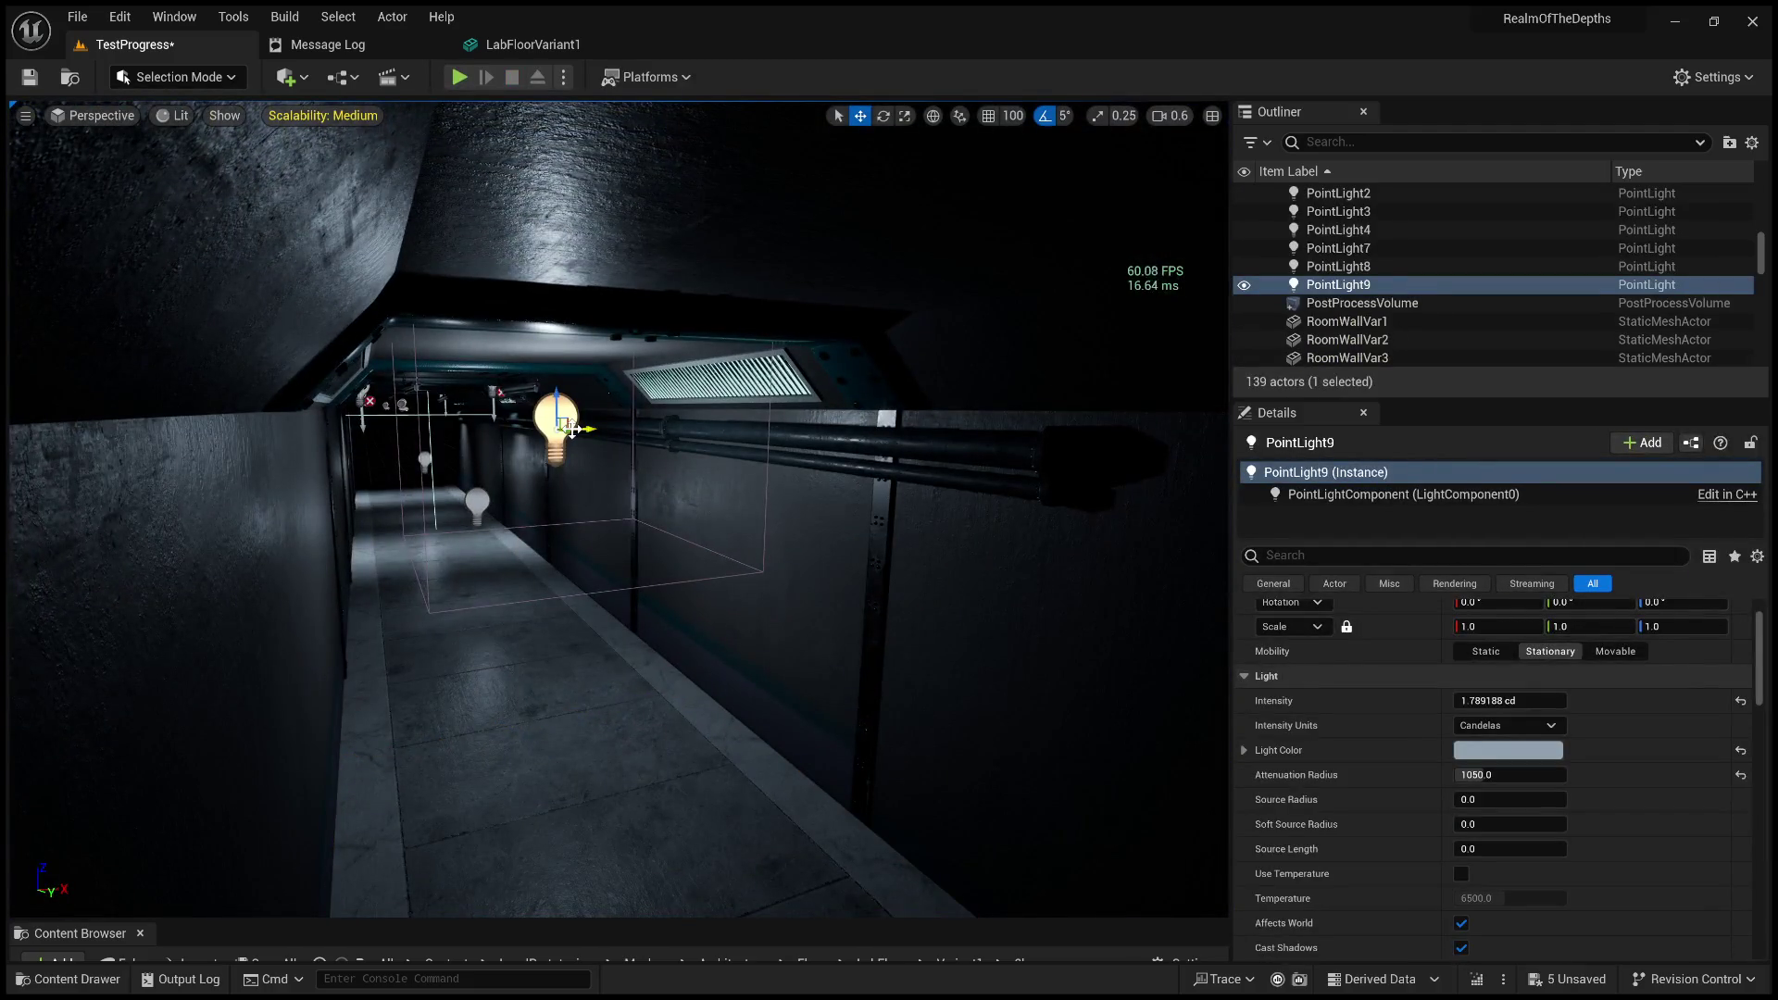
pyautogui.moveTo(575, 428); pyautogui.dragTo(444, 407)
pyautogui.moveTo(534, 440); pyautogui.dragTo(538, 441)
pyautogui.moveTo(618, 495)
pyautogui.mouseDown()
pyautogui.moveTo(519, 426)
pyautogui.moveTo(659, 495)
pyautogui.moveTo(670, 472)
pyautogui.moveTo(657, 519)
pyautogui.moveTo(676, 481)
pyautogui.mouseUp()
# Look along the corridor, inspecting the ceiling fixture Cube6, PointLight9, and a wall panel.
pyautogui.click(701, 451)
pyautogui.moveTo(838, 351)
pyautogui.mouseDown()
pyautogui.moveTo(1151, 285)
pyautogui.moveTo(602, 396)
pyautogui.mouseUp()
pyautogui.click(896, 298)
pyautogui.moveTo(922, 308); pyautogui.dragTo(342, 351)
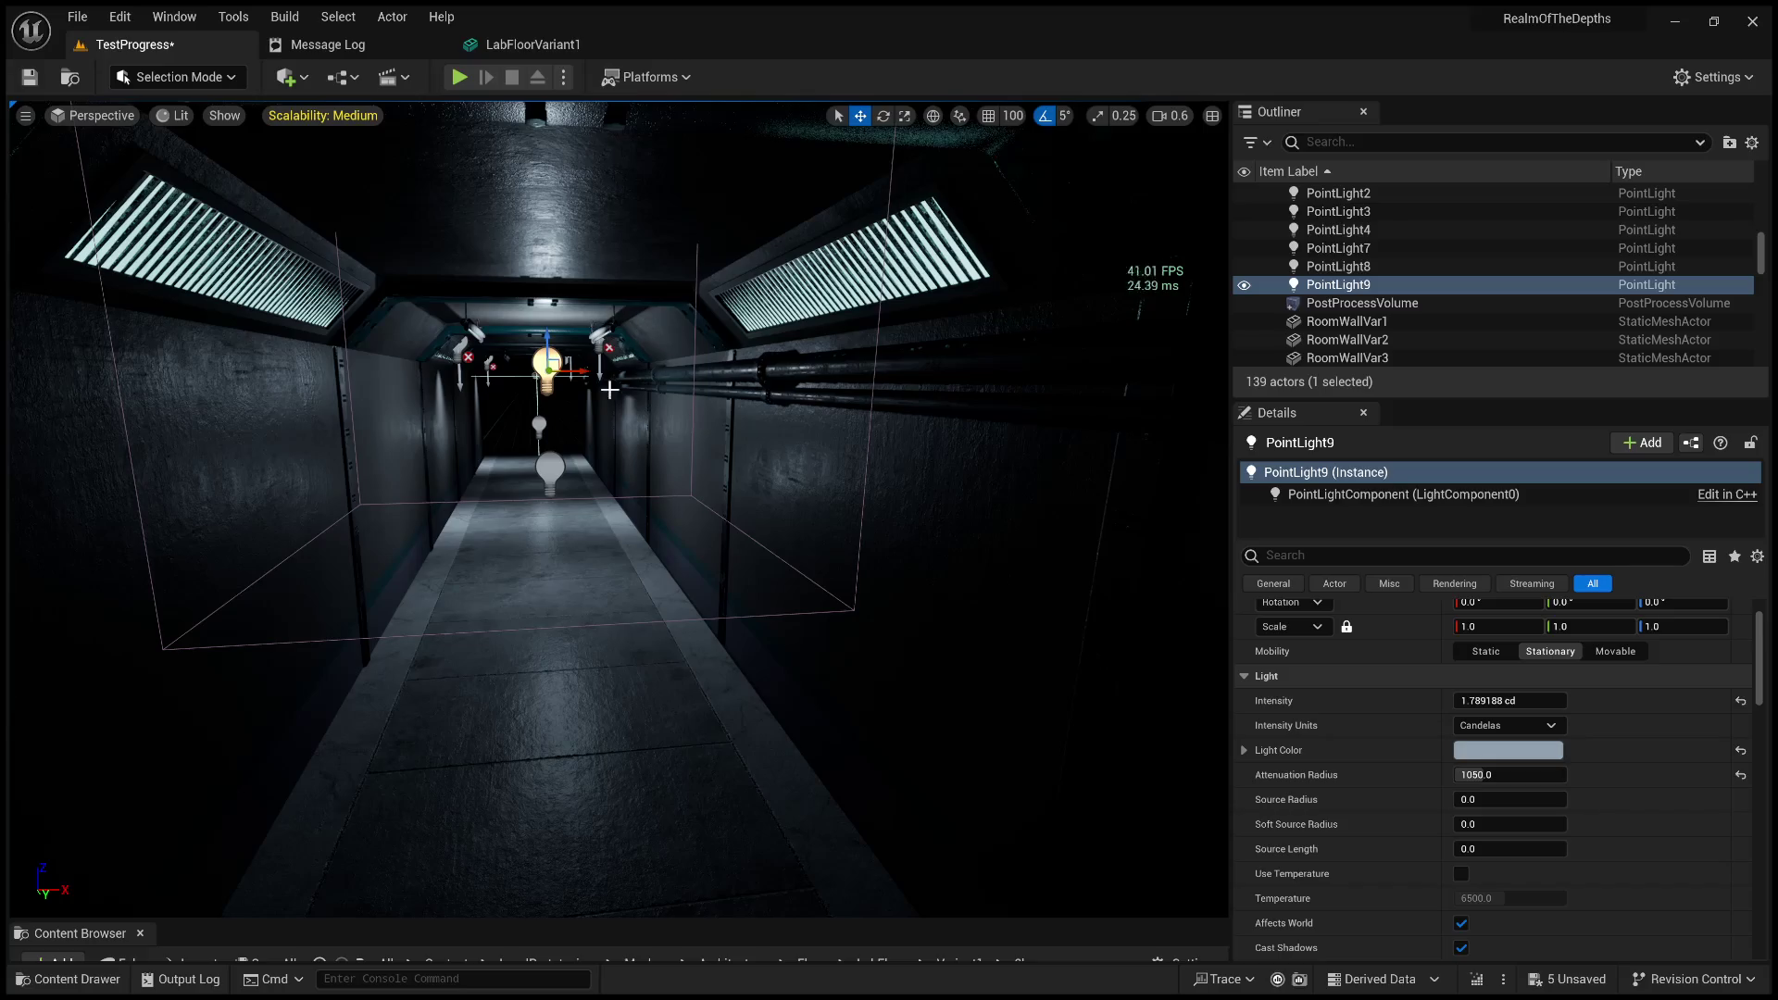
pyautogui.click(463, 426)
pyautogui.press('Escape')
pyautogui.moveTo(463, 426); pyautogui.dragTo(639, 468)
# Undo PointLight9's move, intensity, and duplication, restoring both spotlights and PointLight8's position.
pyautogui.hotkey('ctrl', 'z')
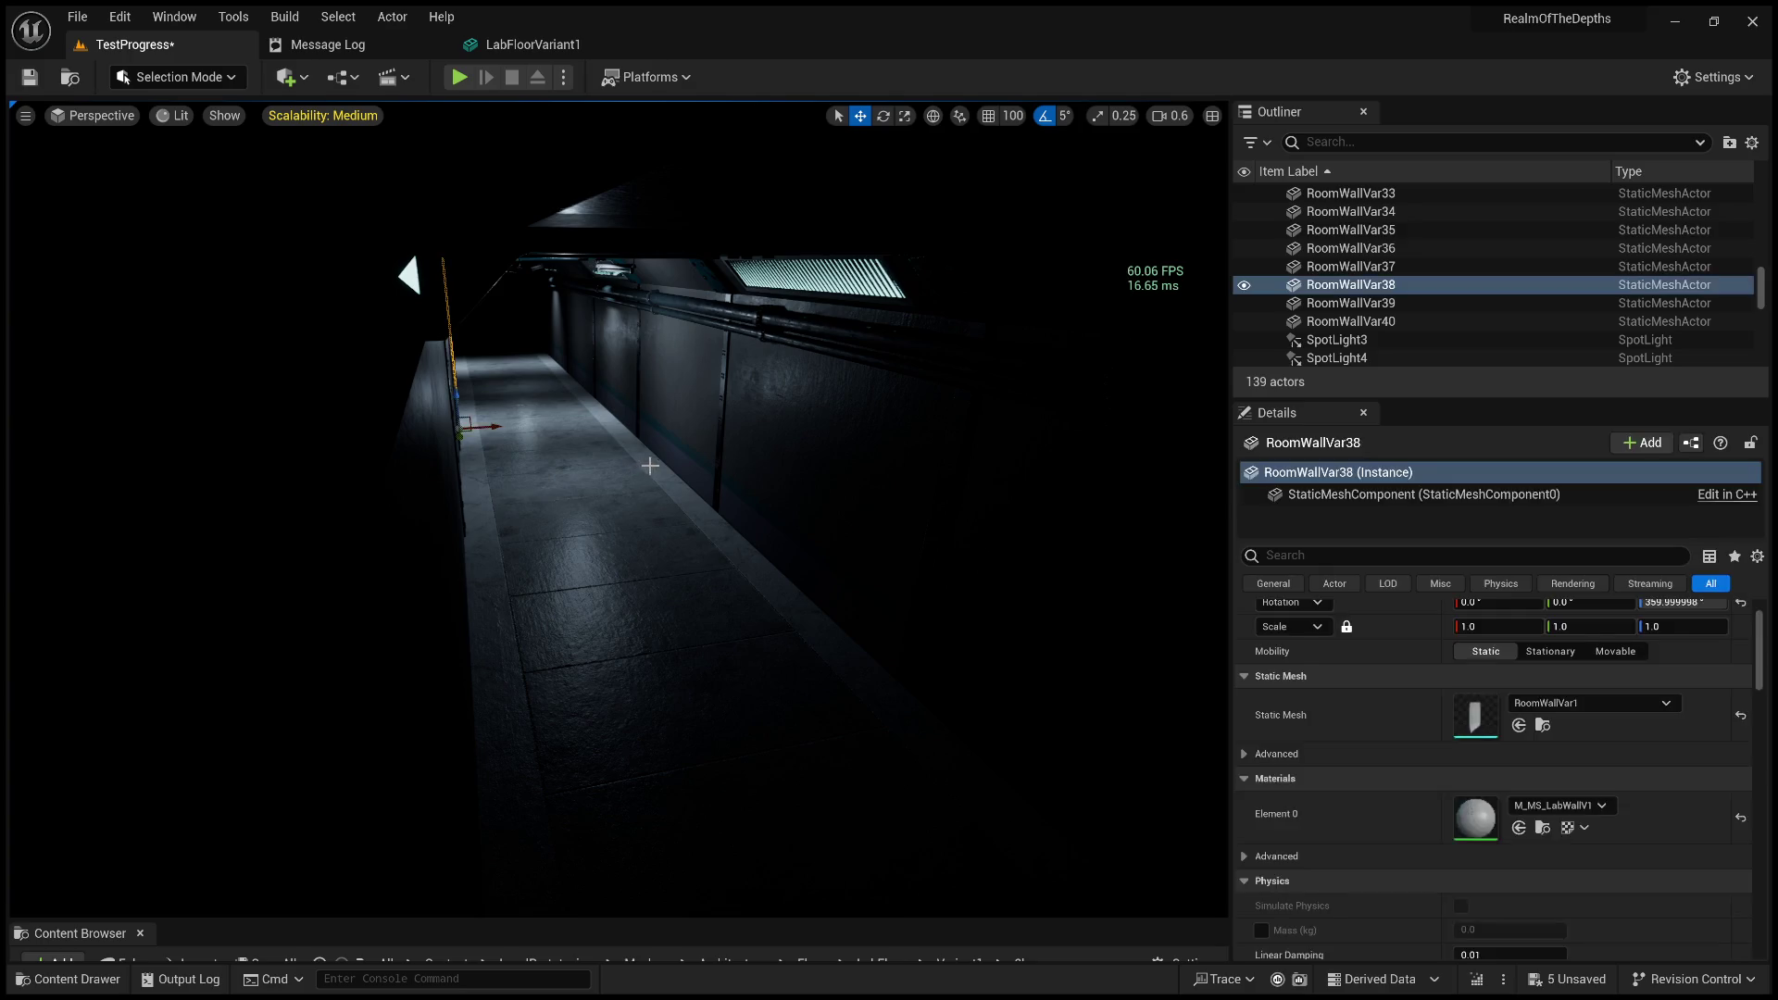
pyautogui.hotkey('ctrl', 'z')
pyautogui.hotkey('ctrl', 'z')
pyautogui.hotkey('ctrl', 'z')
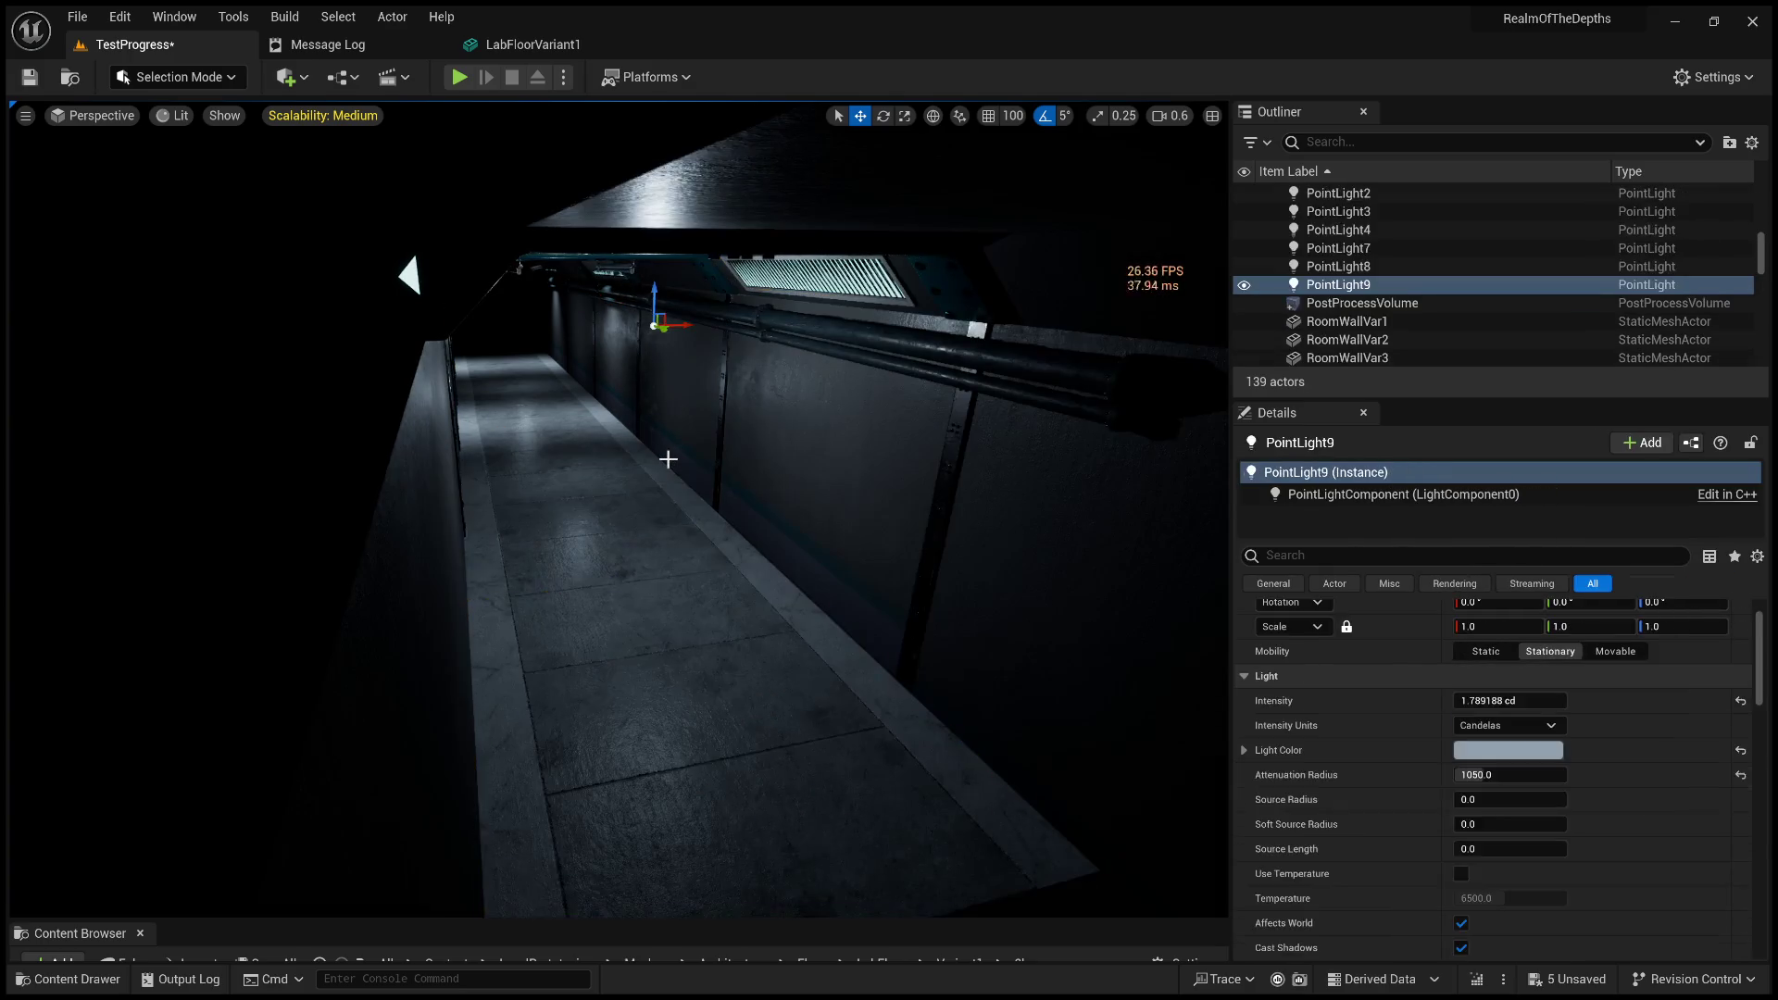
pyautogui.hotkey('ctrl', 'z')
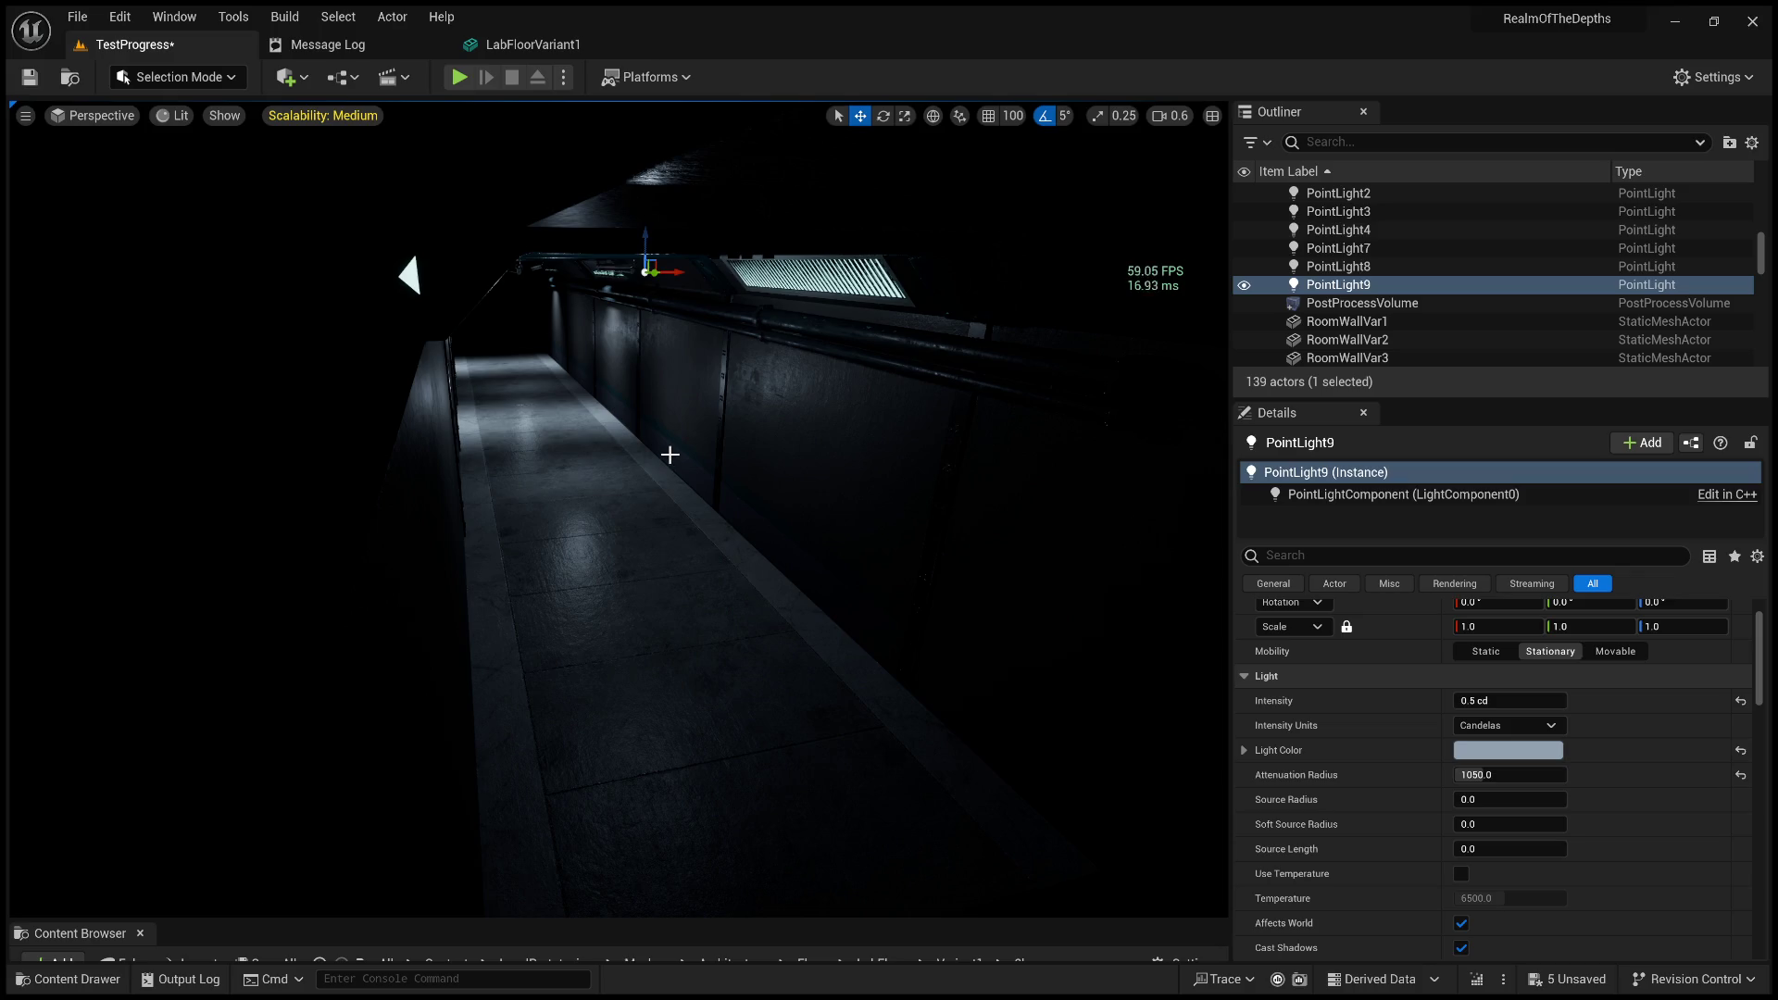
pyautogui.hotkey('ctrl', 'z')
pyautogui.hotkey('ctrl', 'z')
pyautogui.hotkey('ctrl', 'z')
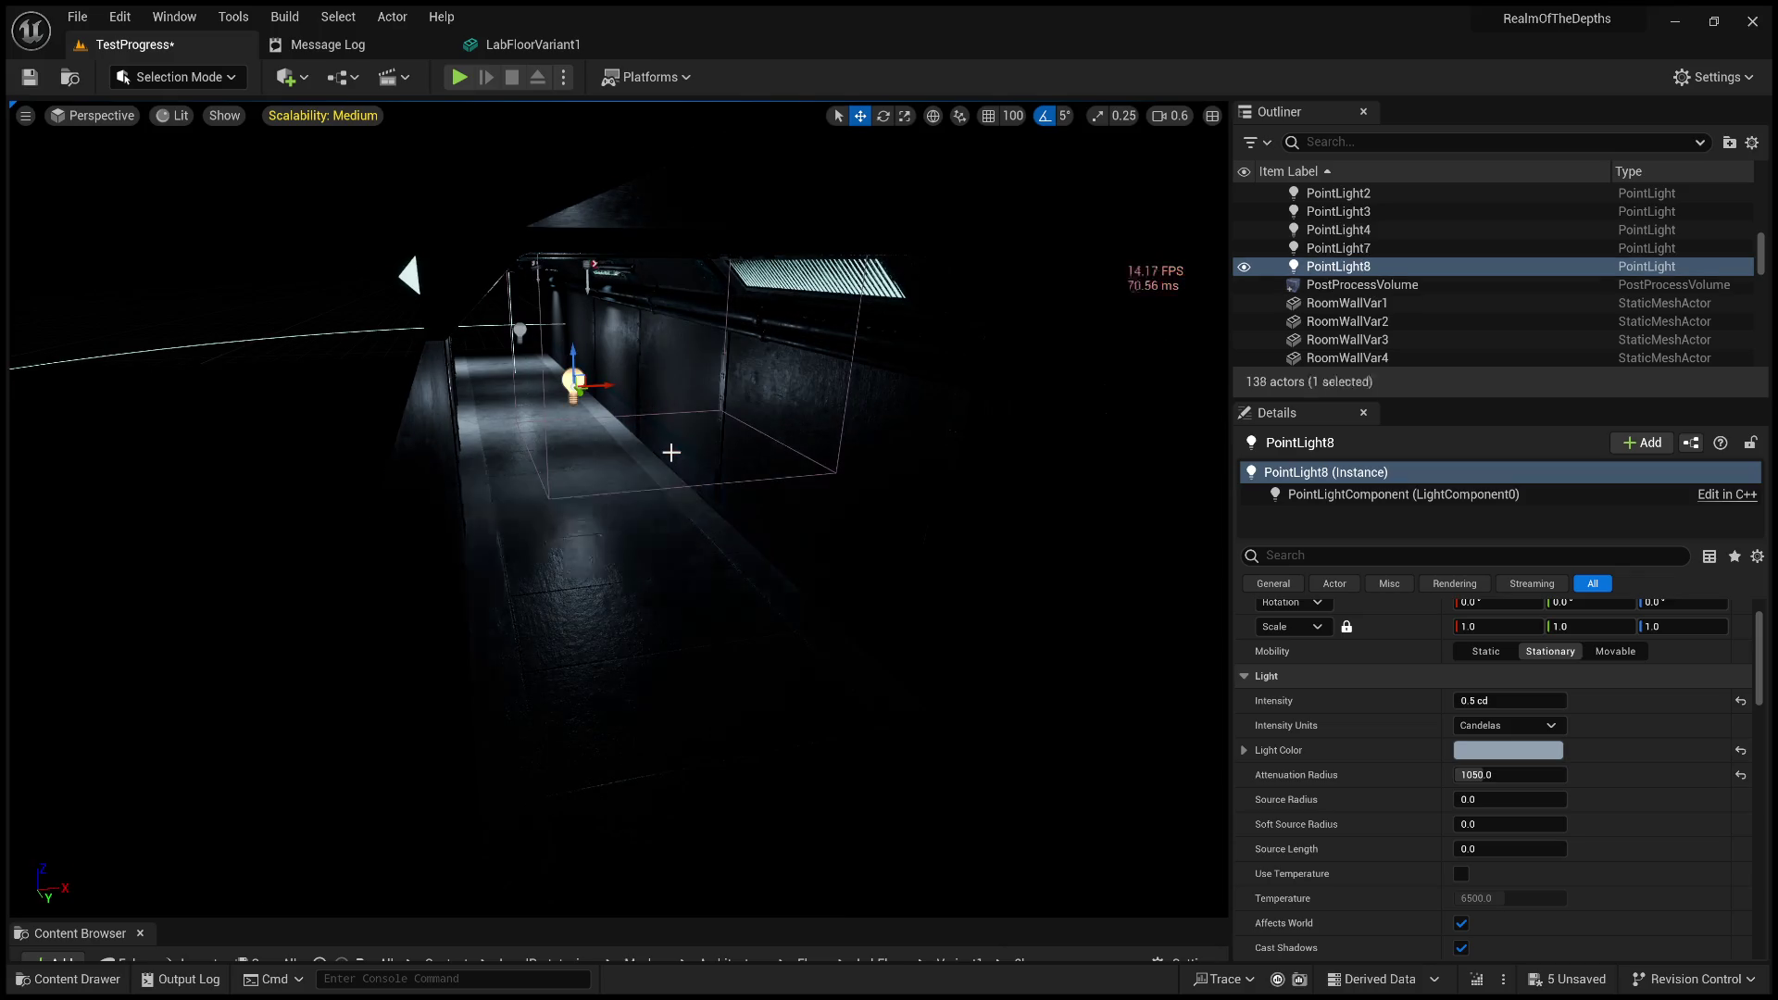
pyautogui.hotkey('ctrl', 'z')
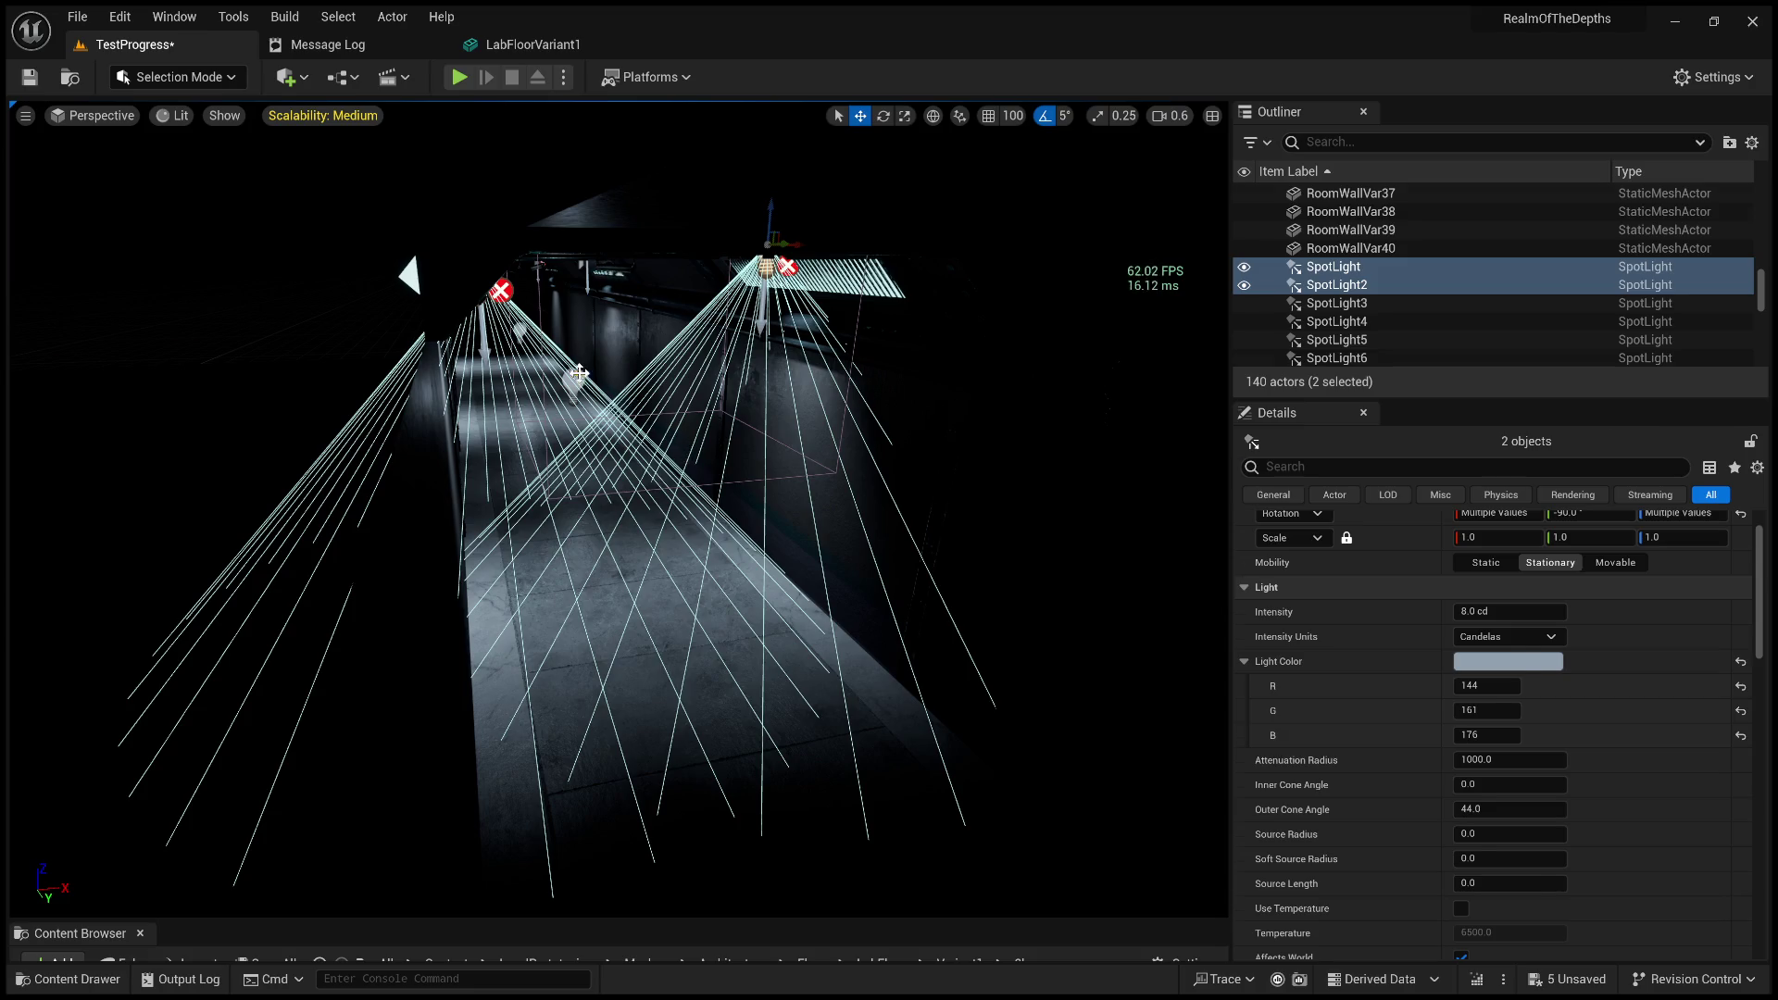
pyautogui.hotkey('ctrl', 'z')
pyautogui.press('f')
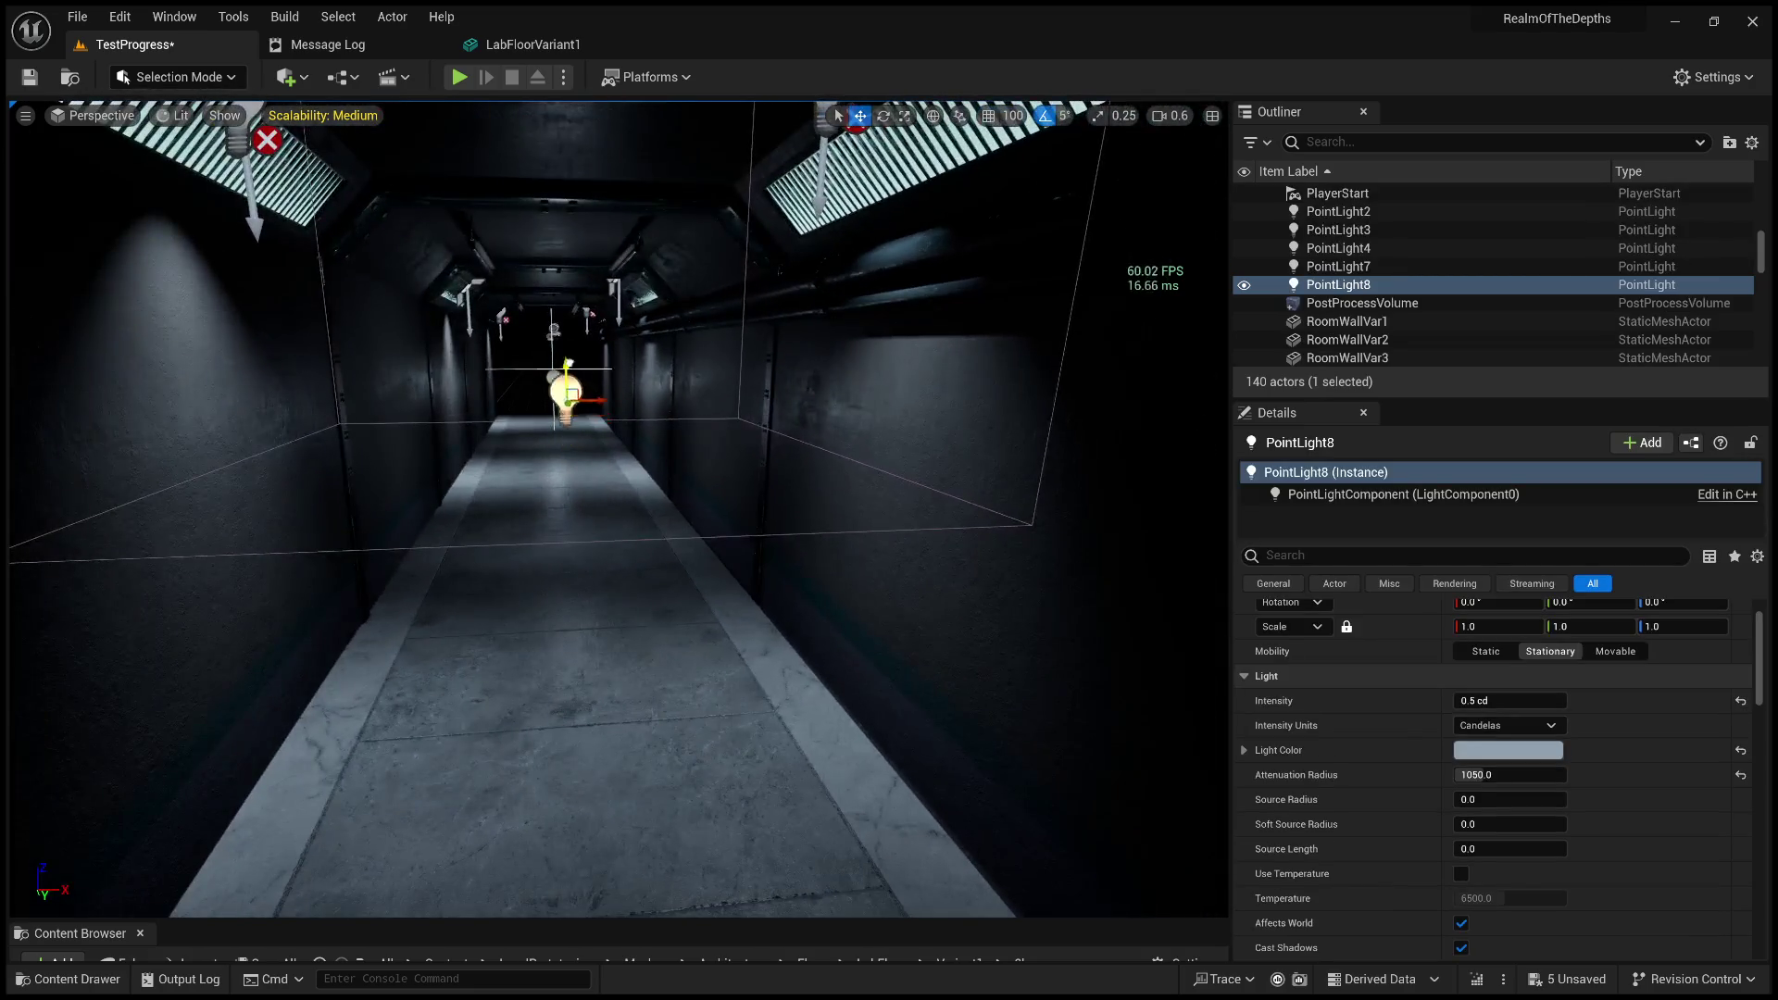
pyautogui.hotkey('ctrl', 'z')
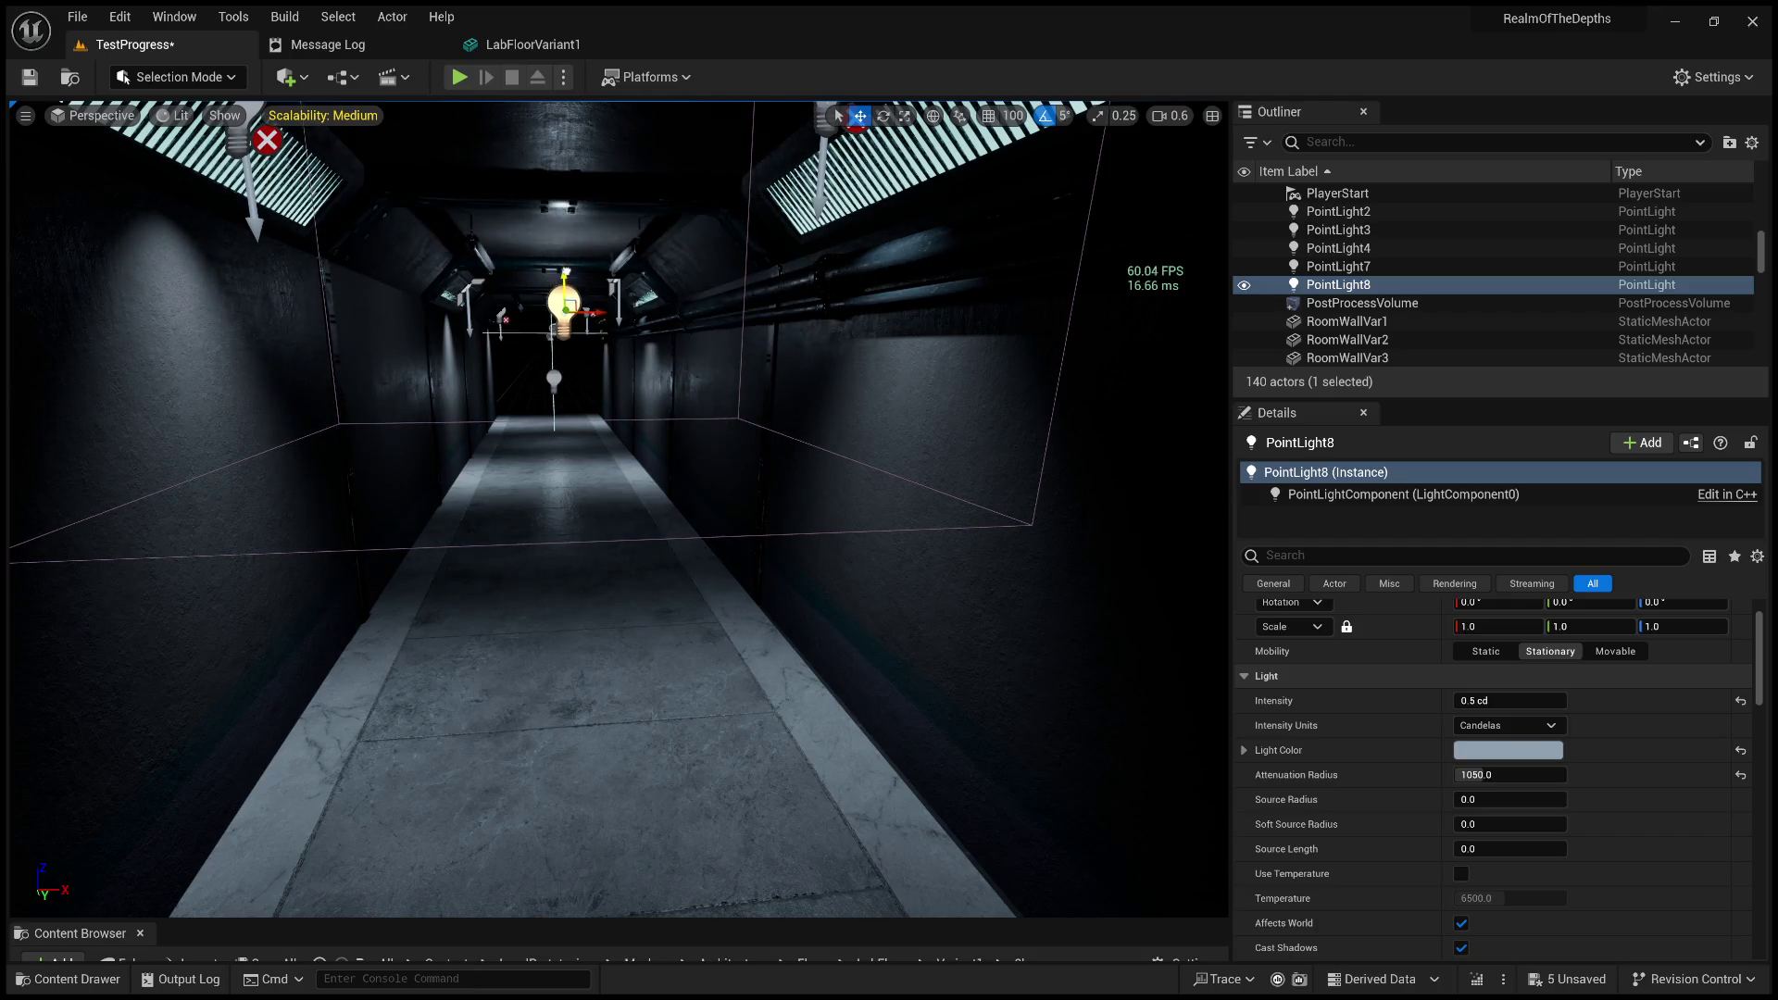
# Lower PointLight8 slightly, look around the corridor, and pick the left wall corner fixture.
pyautogui.scroll(5, 647, 308)
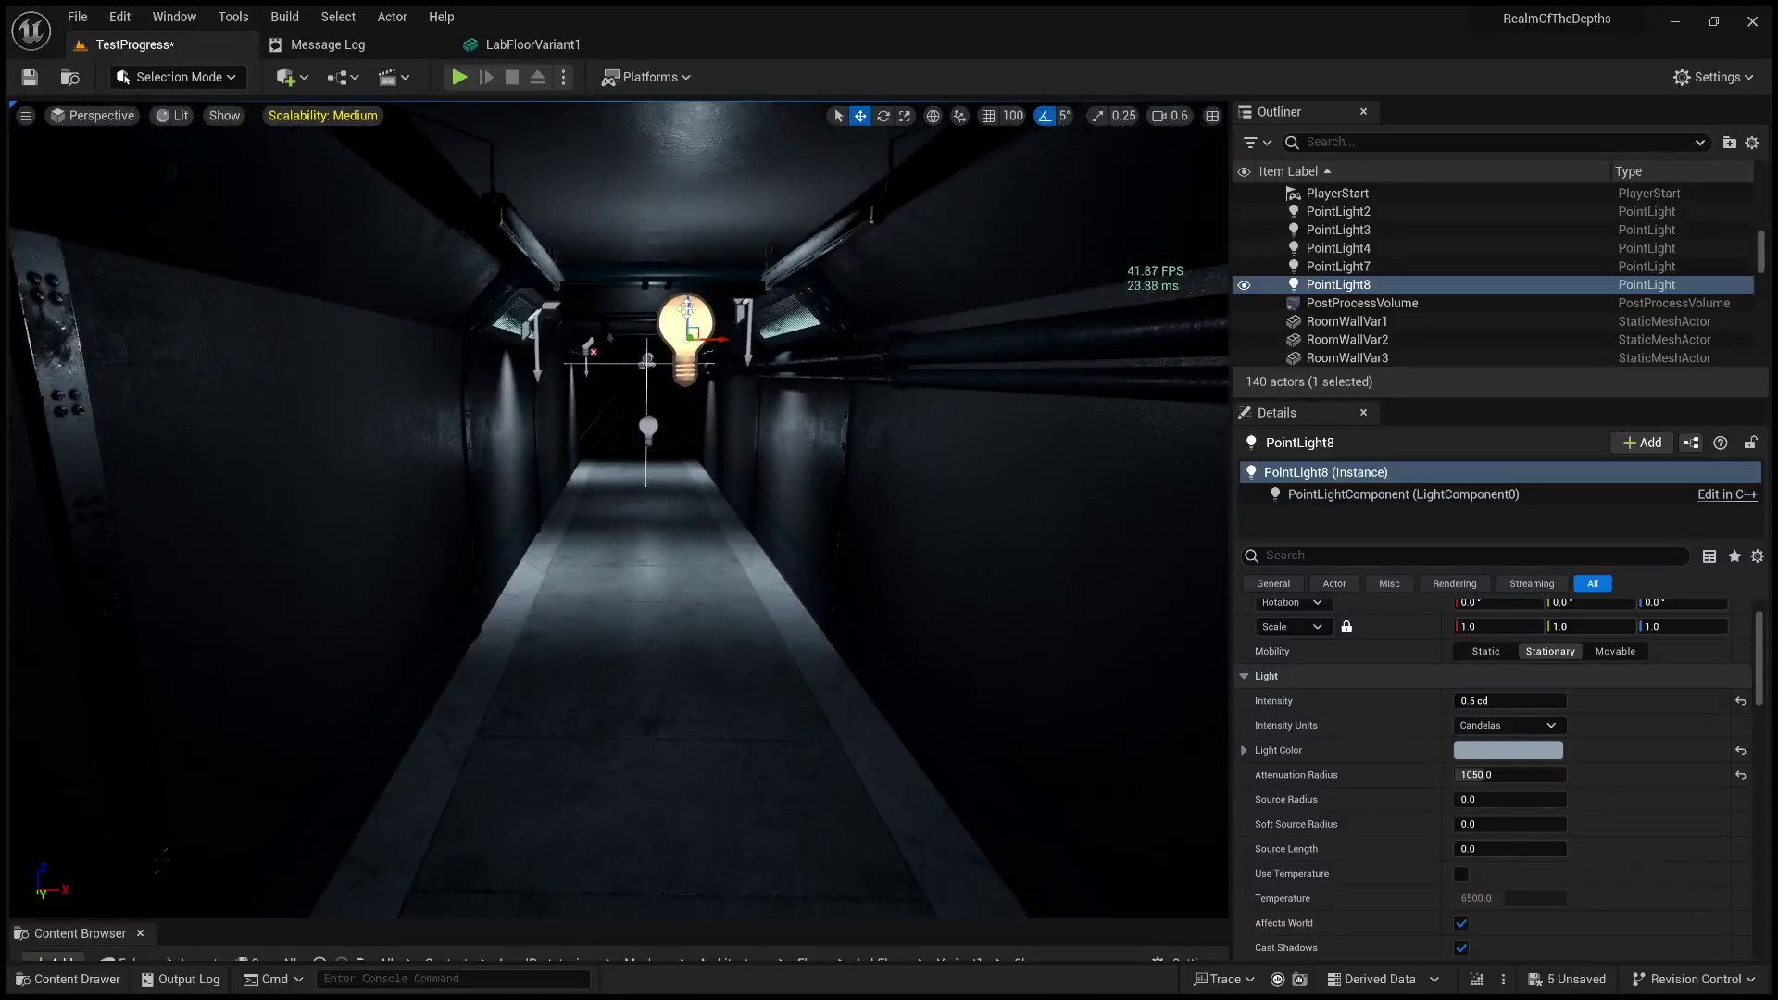
pyautogui.moveTo(686, 305); pyautogui.dragTo(683, 332)
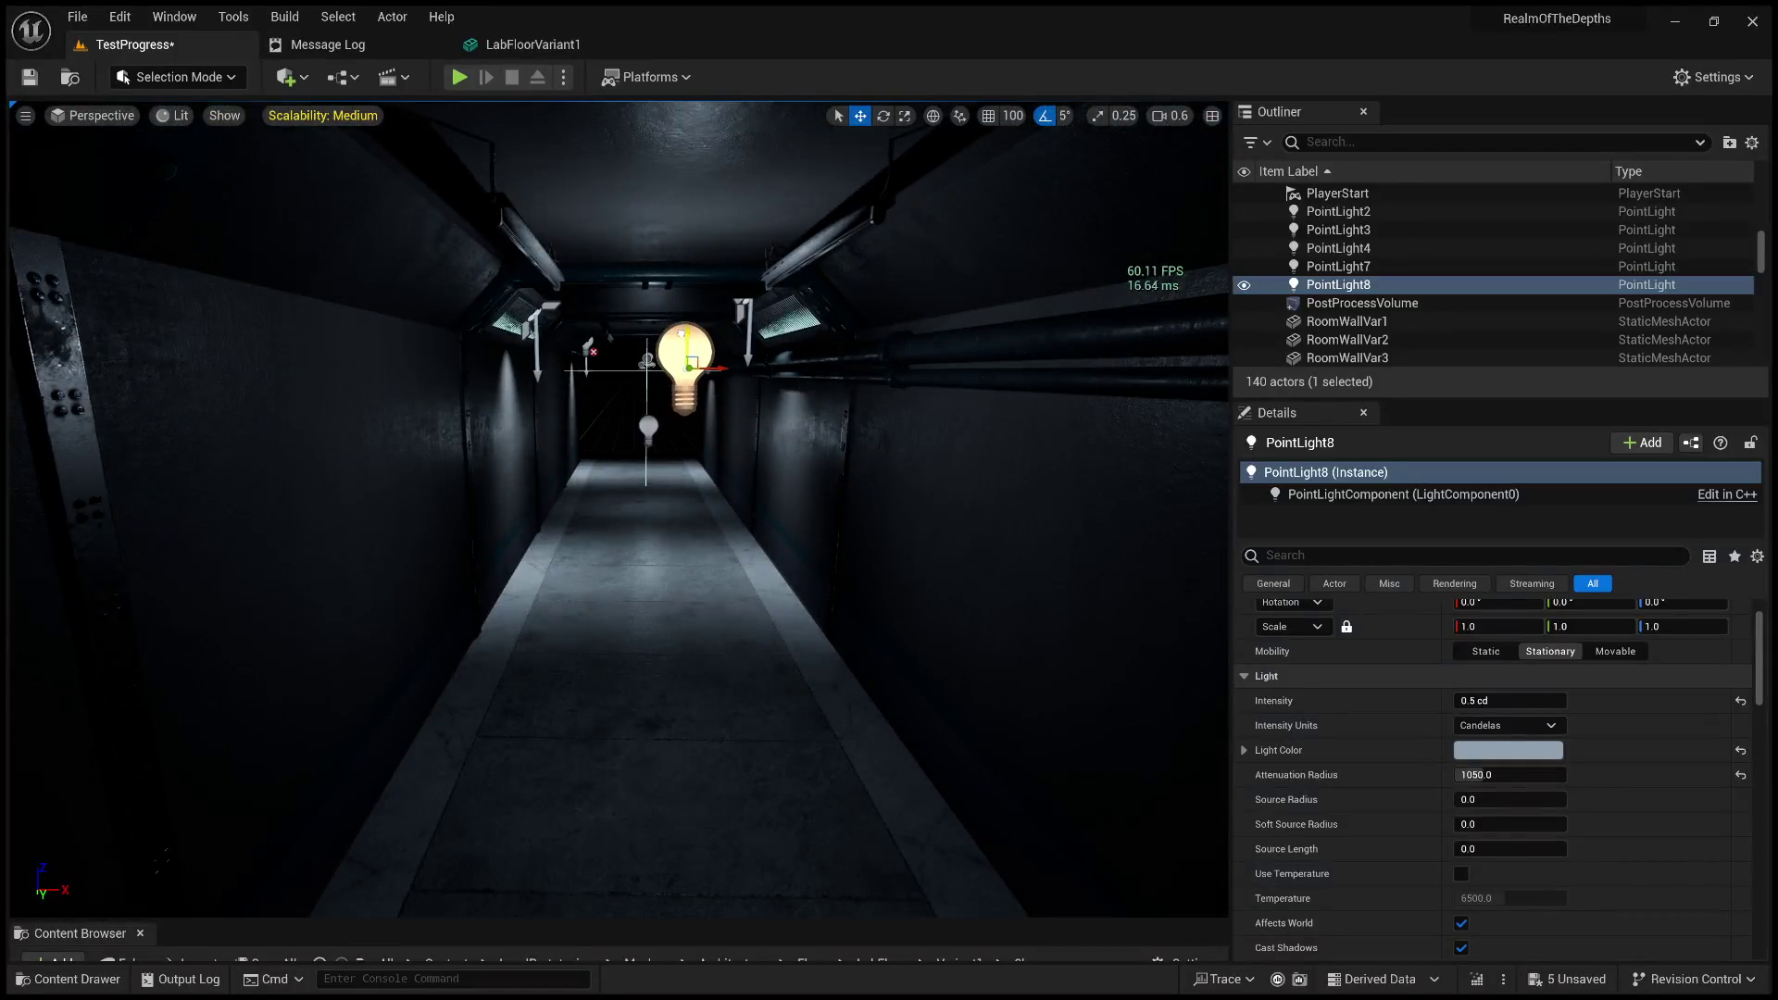
pyautogui.moveTo(787, 393); pyautogui.dragTo(815, 370)
pyautogui.moveTo(910, 435)
pyautogui.mouseDown()
pyautogui.moveTo(910, 463)
pyautogui.moveTo(917, 399)
pyautogui.moveTo(910, 546)
pyautogui.moveTo(929, 532)
pyautogui.moveTo(907, 505)
pyautogui.moveTo(903, 398)
pyautogui.mouseUp()
pyautogui.click(584, 434)
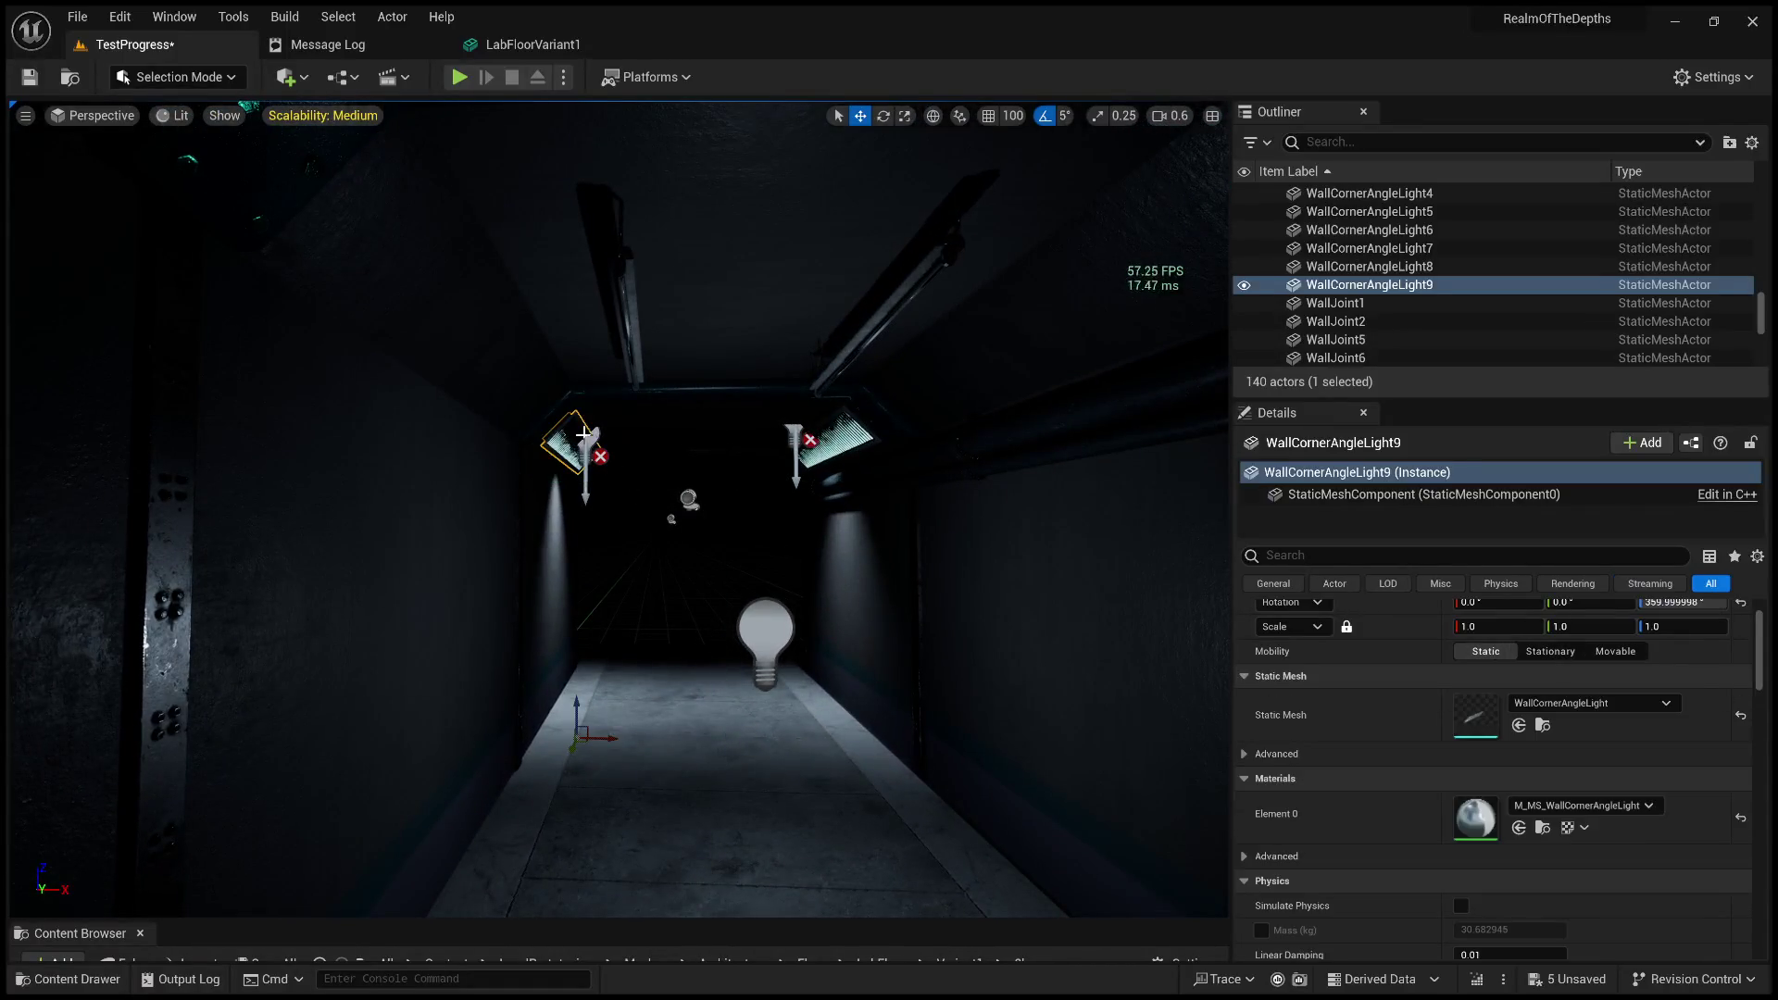
pyautogui.click(602, 459)
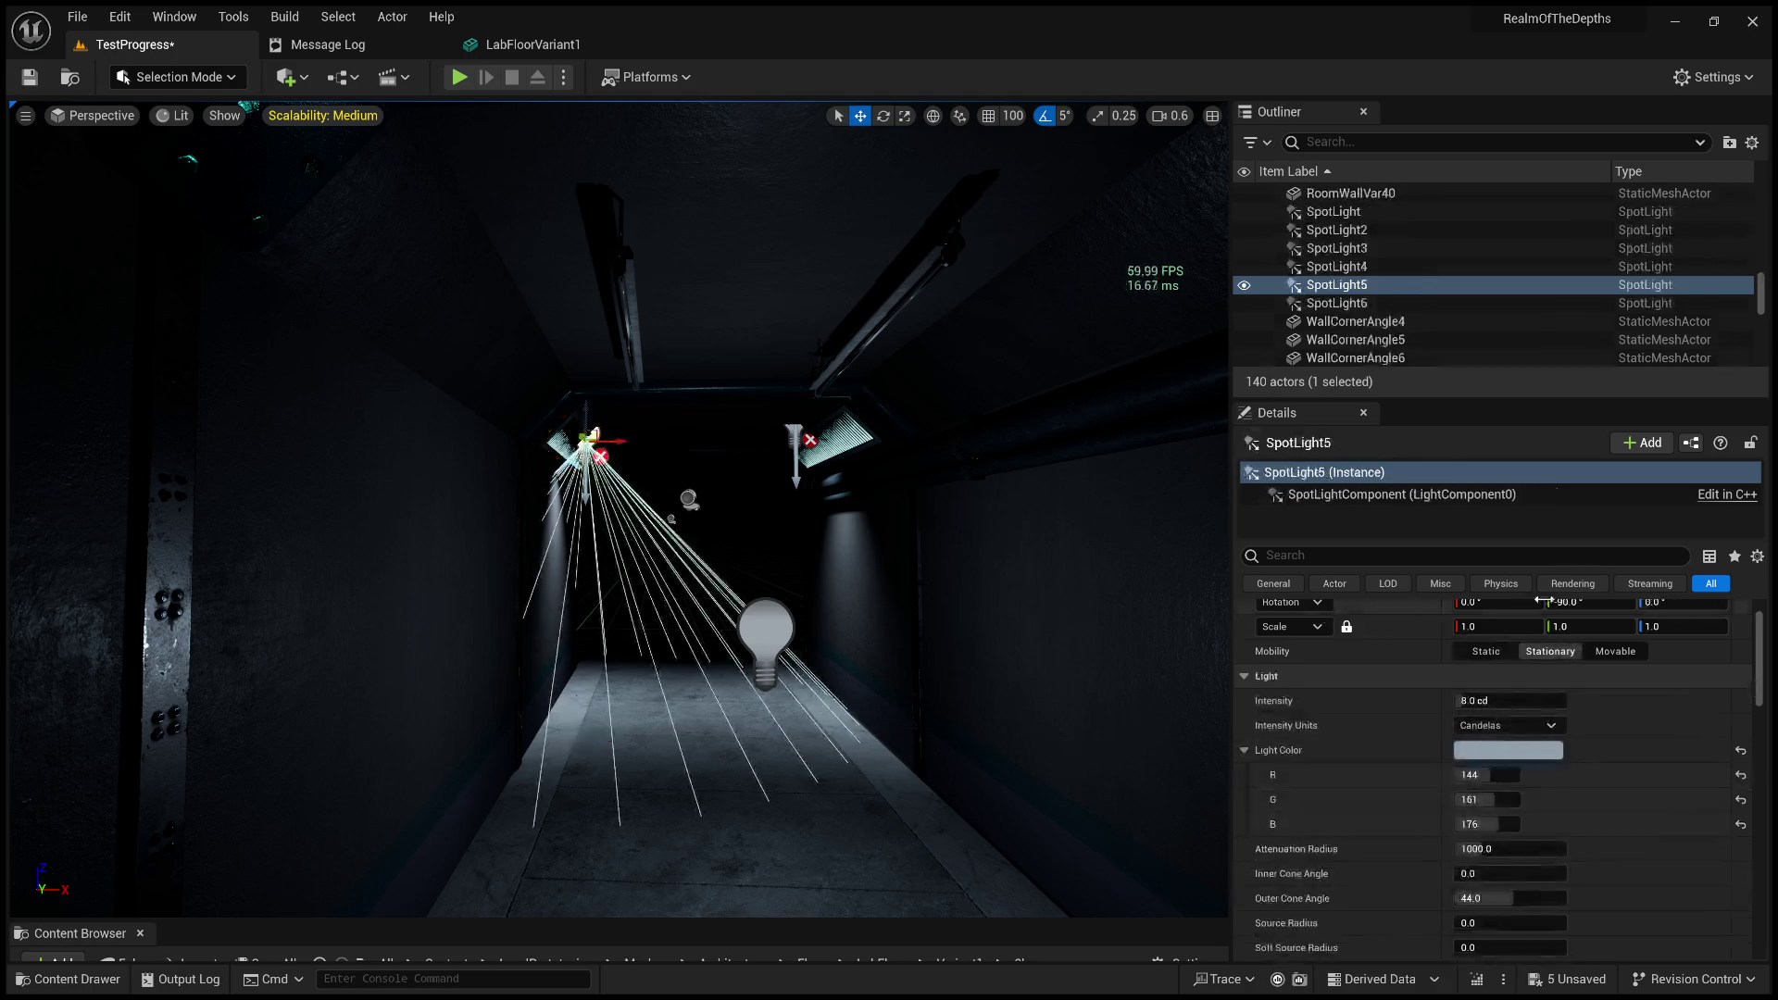
pyautogui.moveTo(1061, 645)
pyautogui.mouseDown()
pyautogui.moveTo(1046, 695)
pyautogui.moveTo(1054, 648)
pyautogui.mouseUp()
pyautogui.moveTo(810, 480); pyautogui.dragTo(810, 480)
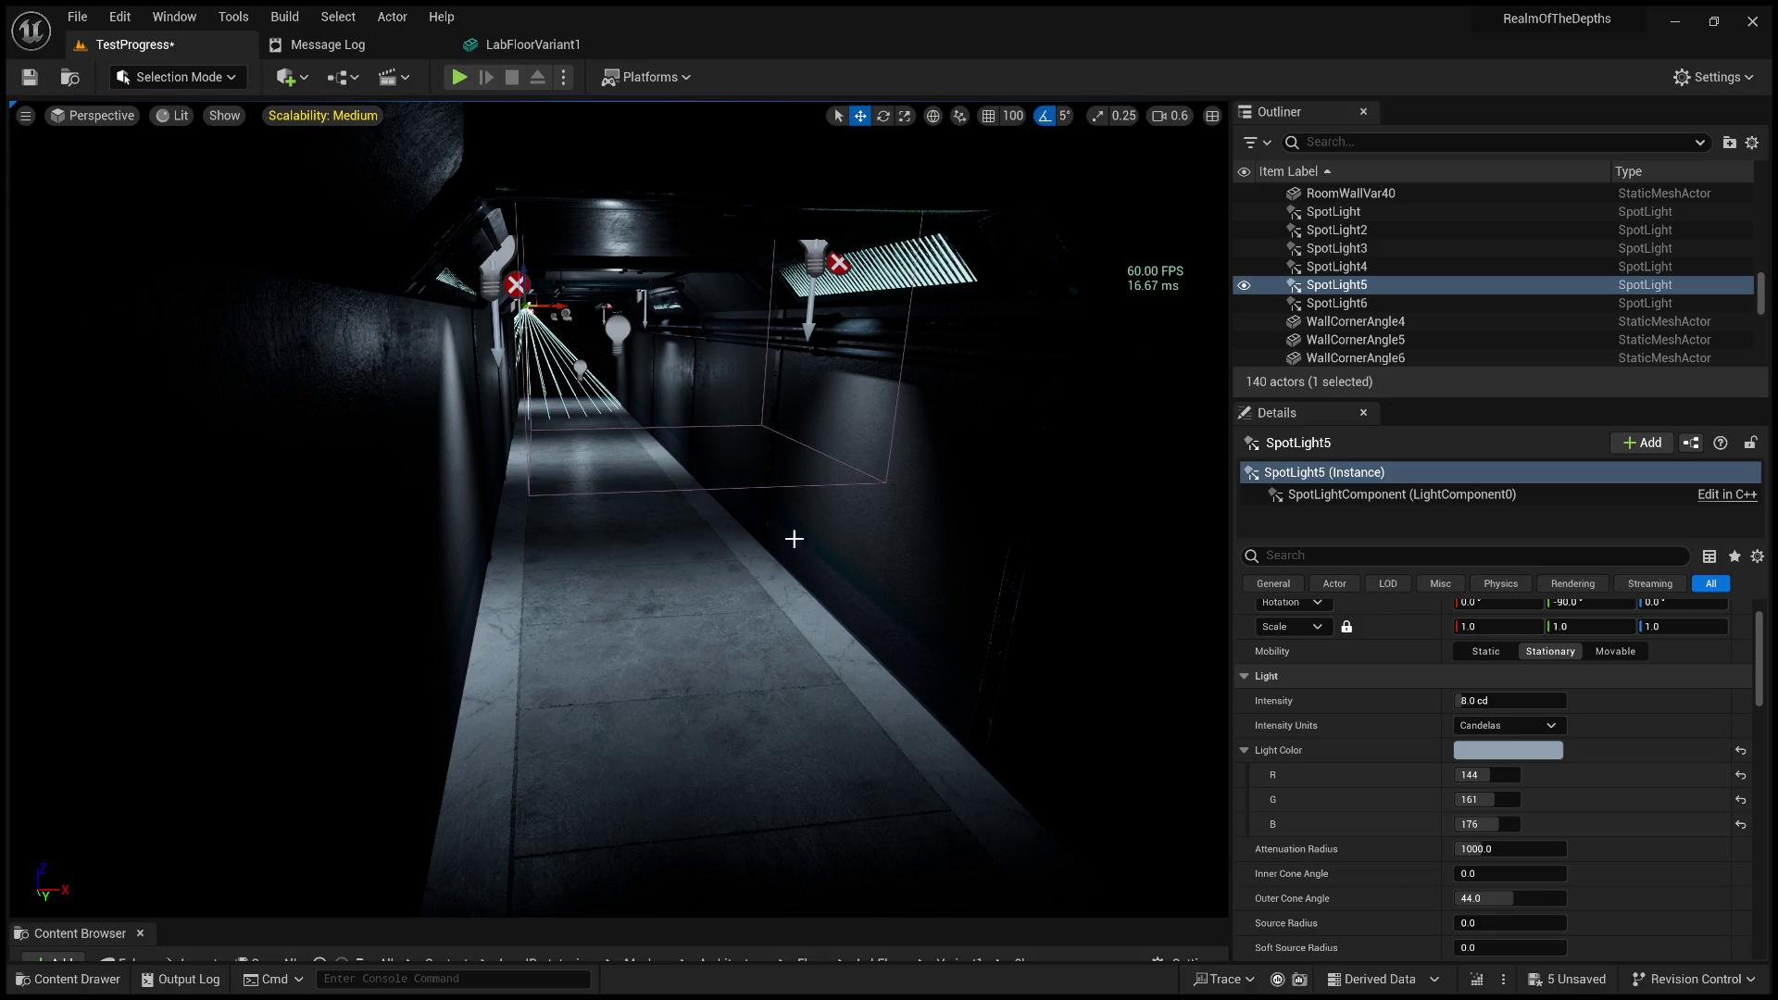
pyautogui.moveTo(783, 539); pyautogui.dragTo(781, 537)
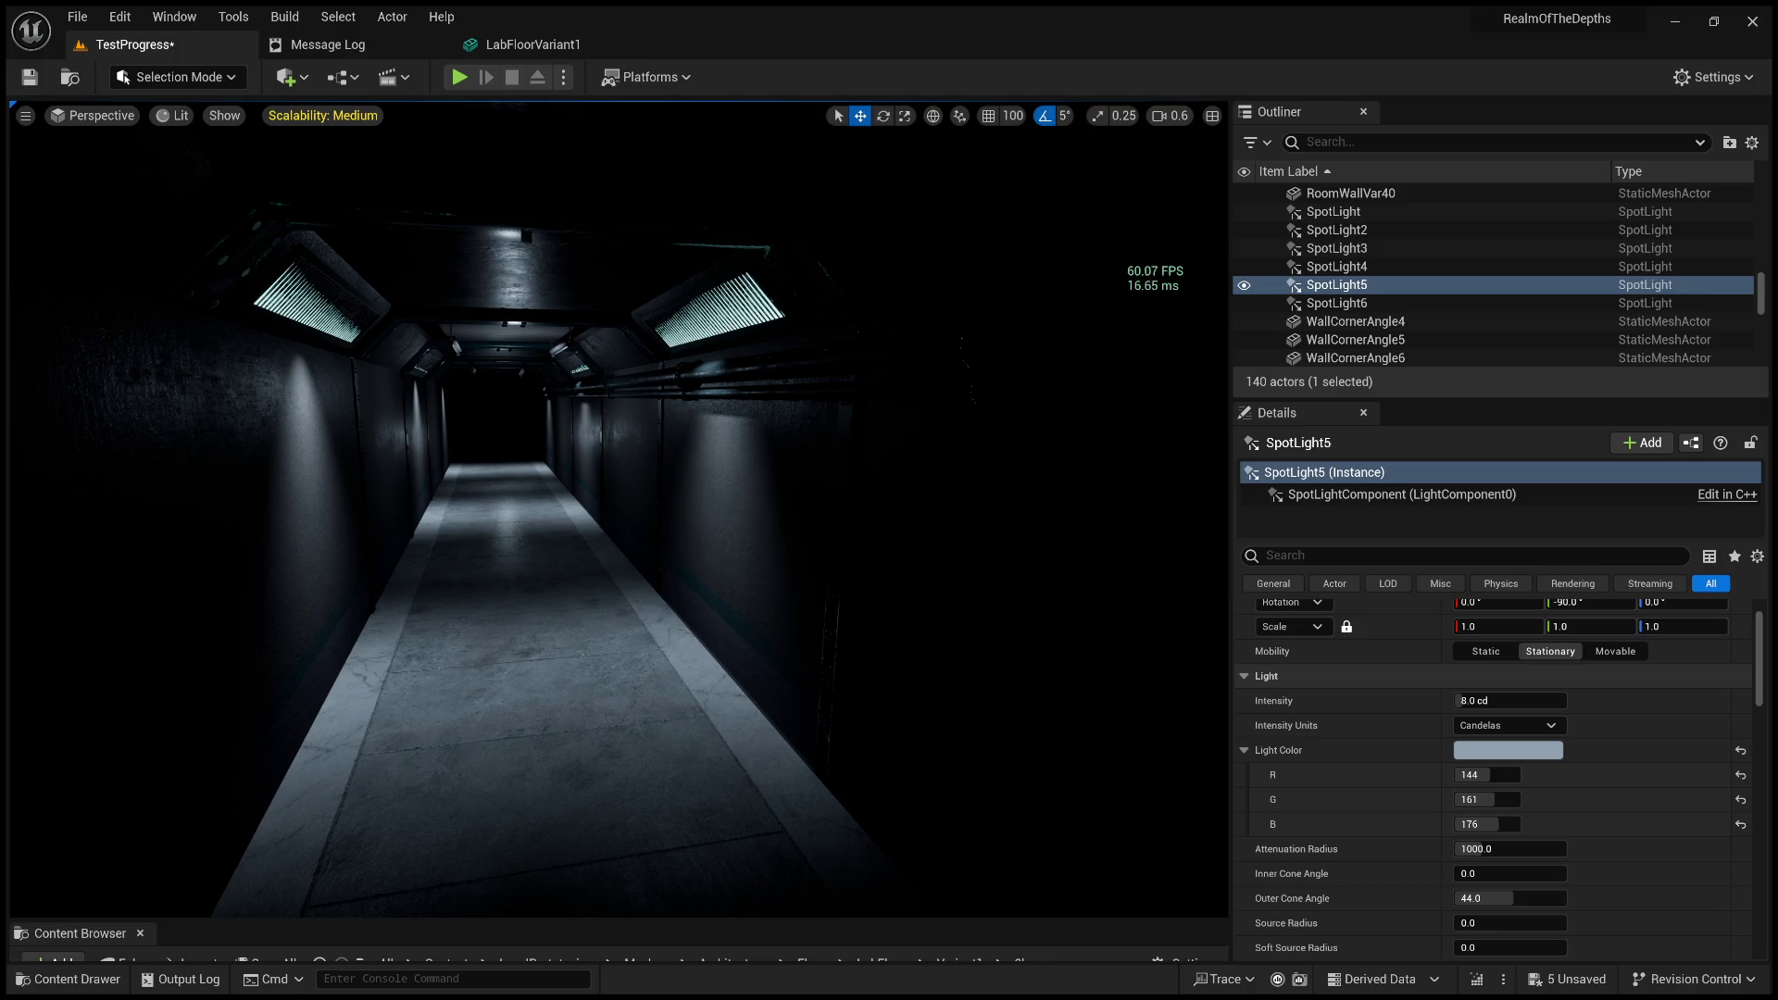
pyautogui.moveTo(495, 534)
pyautogui.mouseDown()
pyautogui.moveTo(493, 500)
pyautogui.moveTo(632, 494)
pyautogui.moveTo(668, 555)
pyautogui.mouseUp()
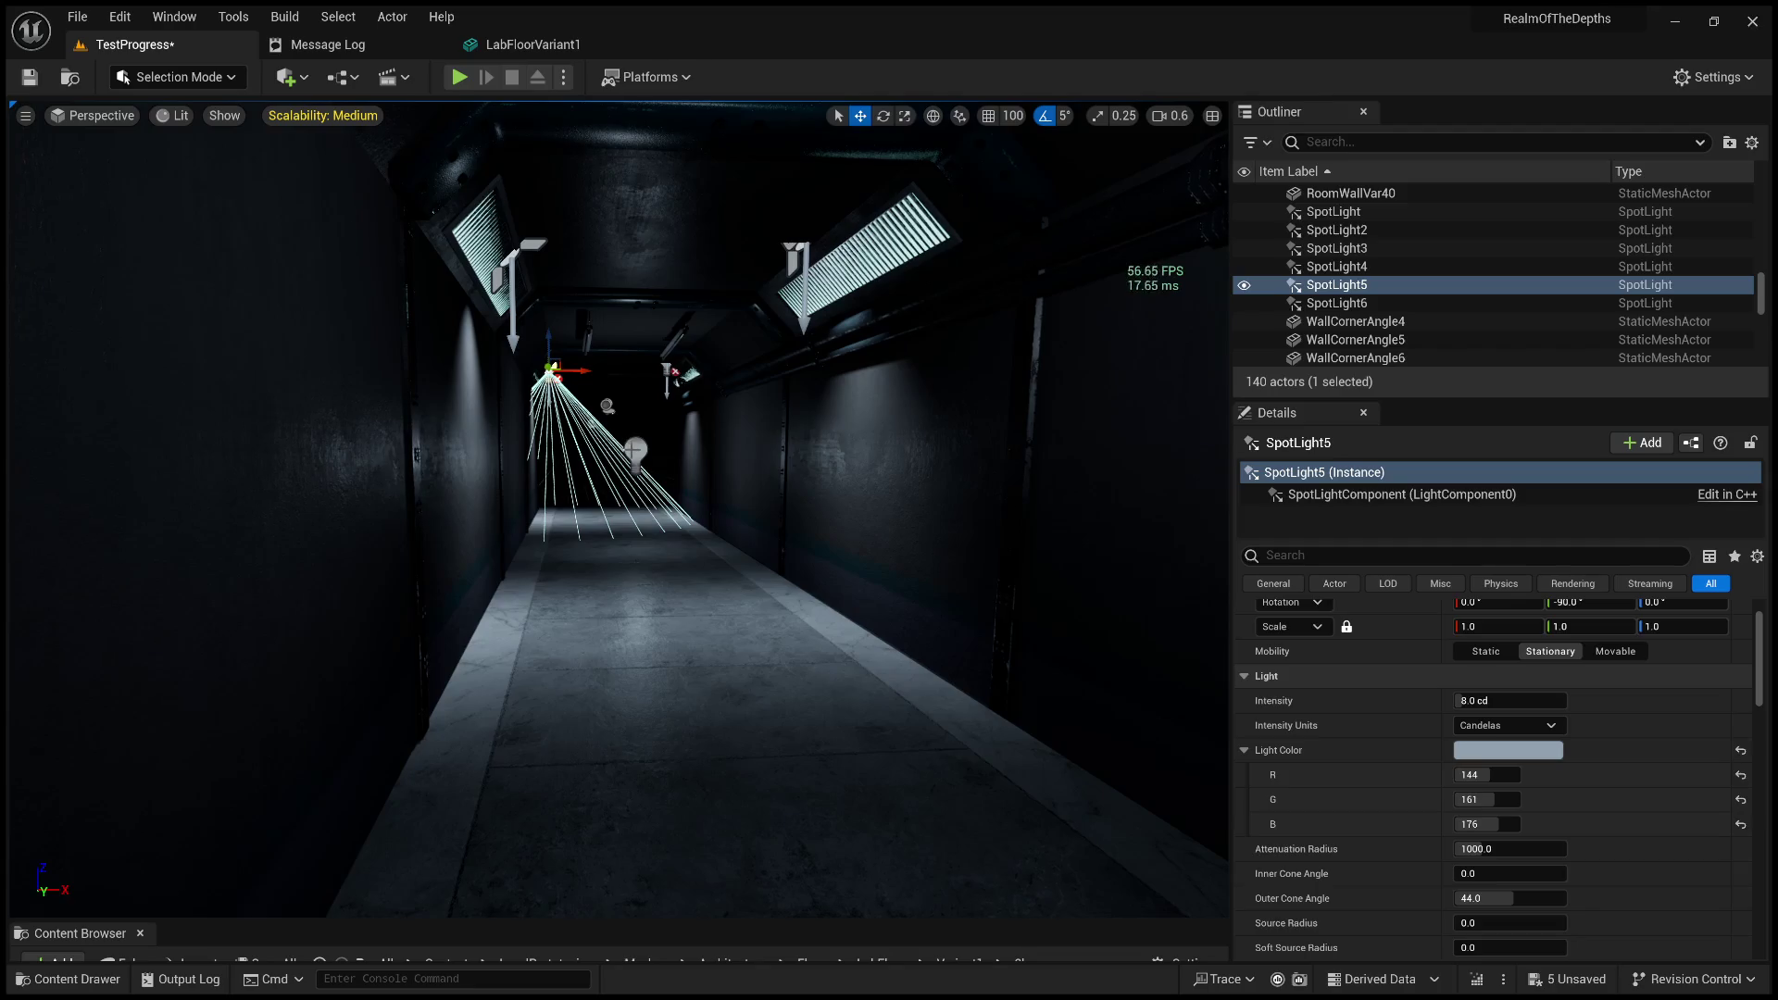
pyautogui.click(633, 451)
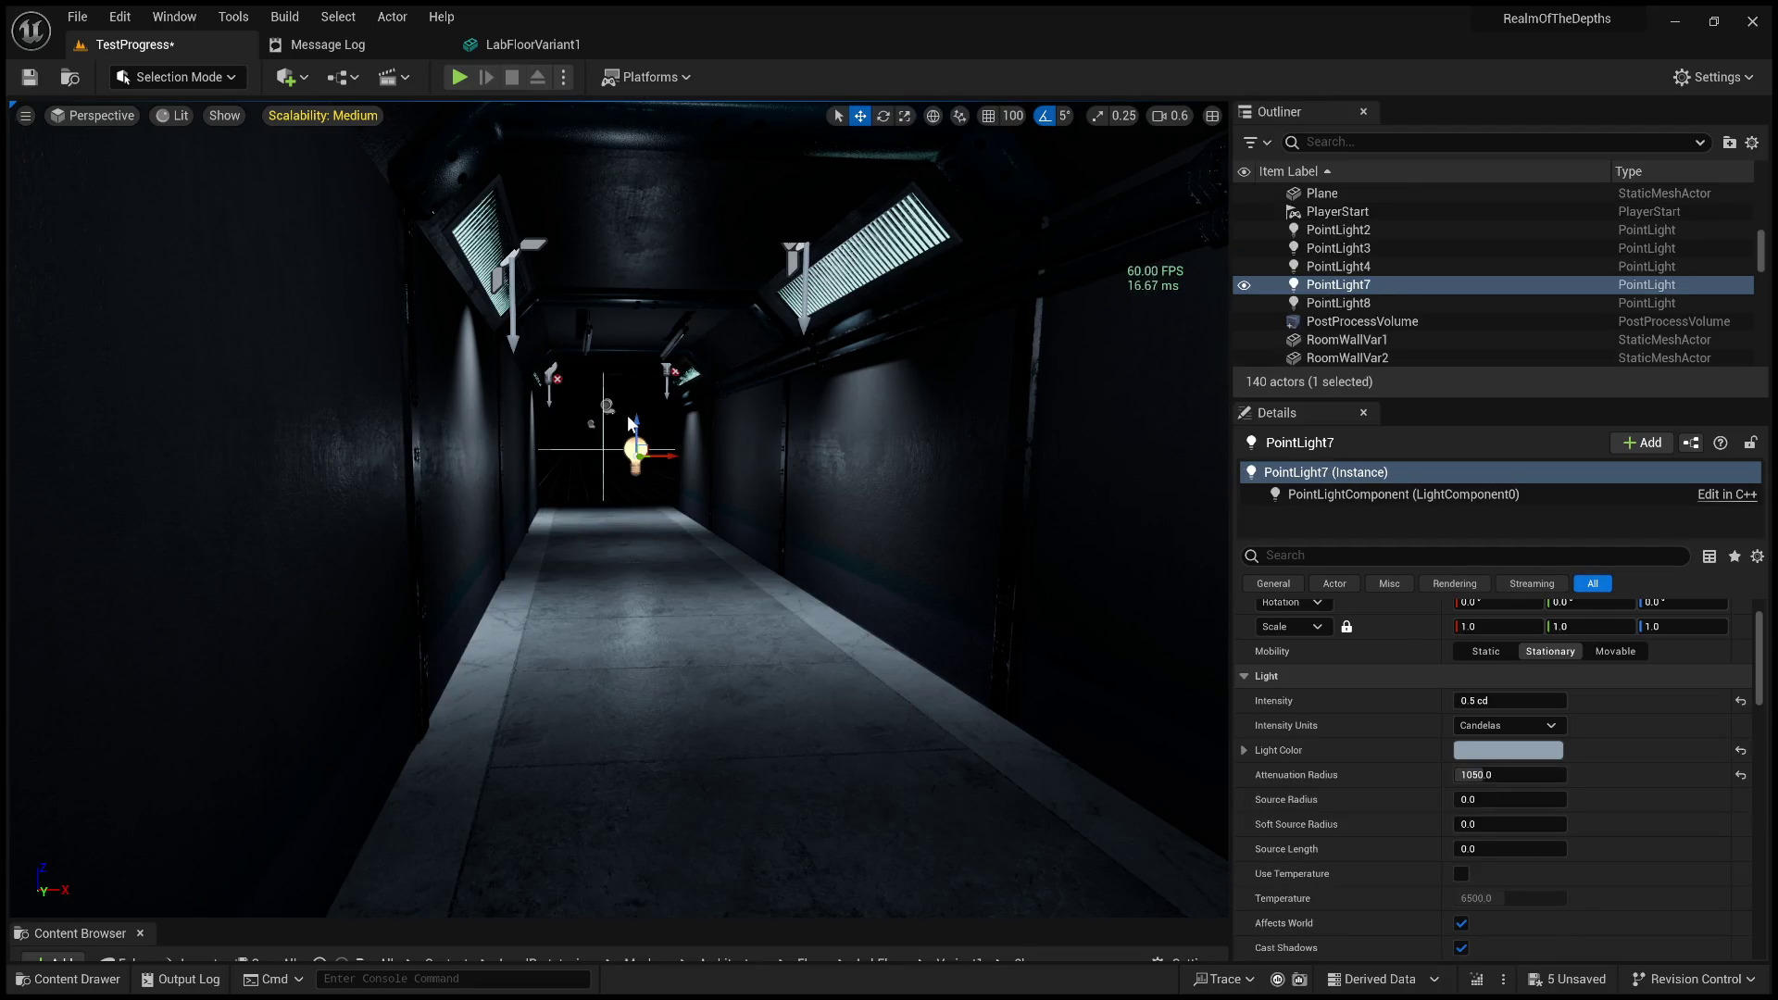
# Drag PointLight7 up toward the ceiling, then pick the right-hand wall RoomWallVar27.
pyautogui.moveTo(626, 427); pyautogui.dragTo(626, 348)
pyautogui.moveTo(626, 556)
pyautogui.mouseDown()
pyautogui.moveTo(703, 500)
pyautogui.moveTo(797, 627)
pyautogui.moveTo(778, 584)
pyautogui.moveTo(778, 407)
pyautogui.moveTo(842, 347)
pyautogui.moveTo(805, 353)
pyautogui.mouseUp()
pyautogui.click(778, 583)
pyautogui.scroll(-1, 815, 352)
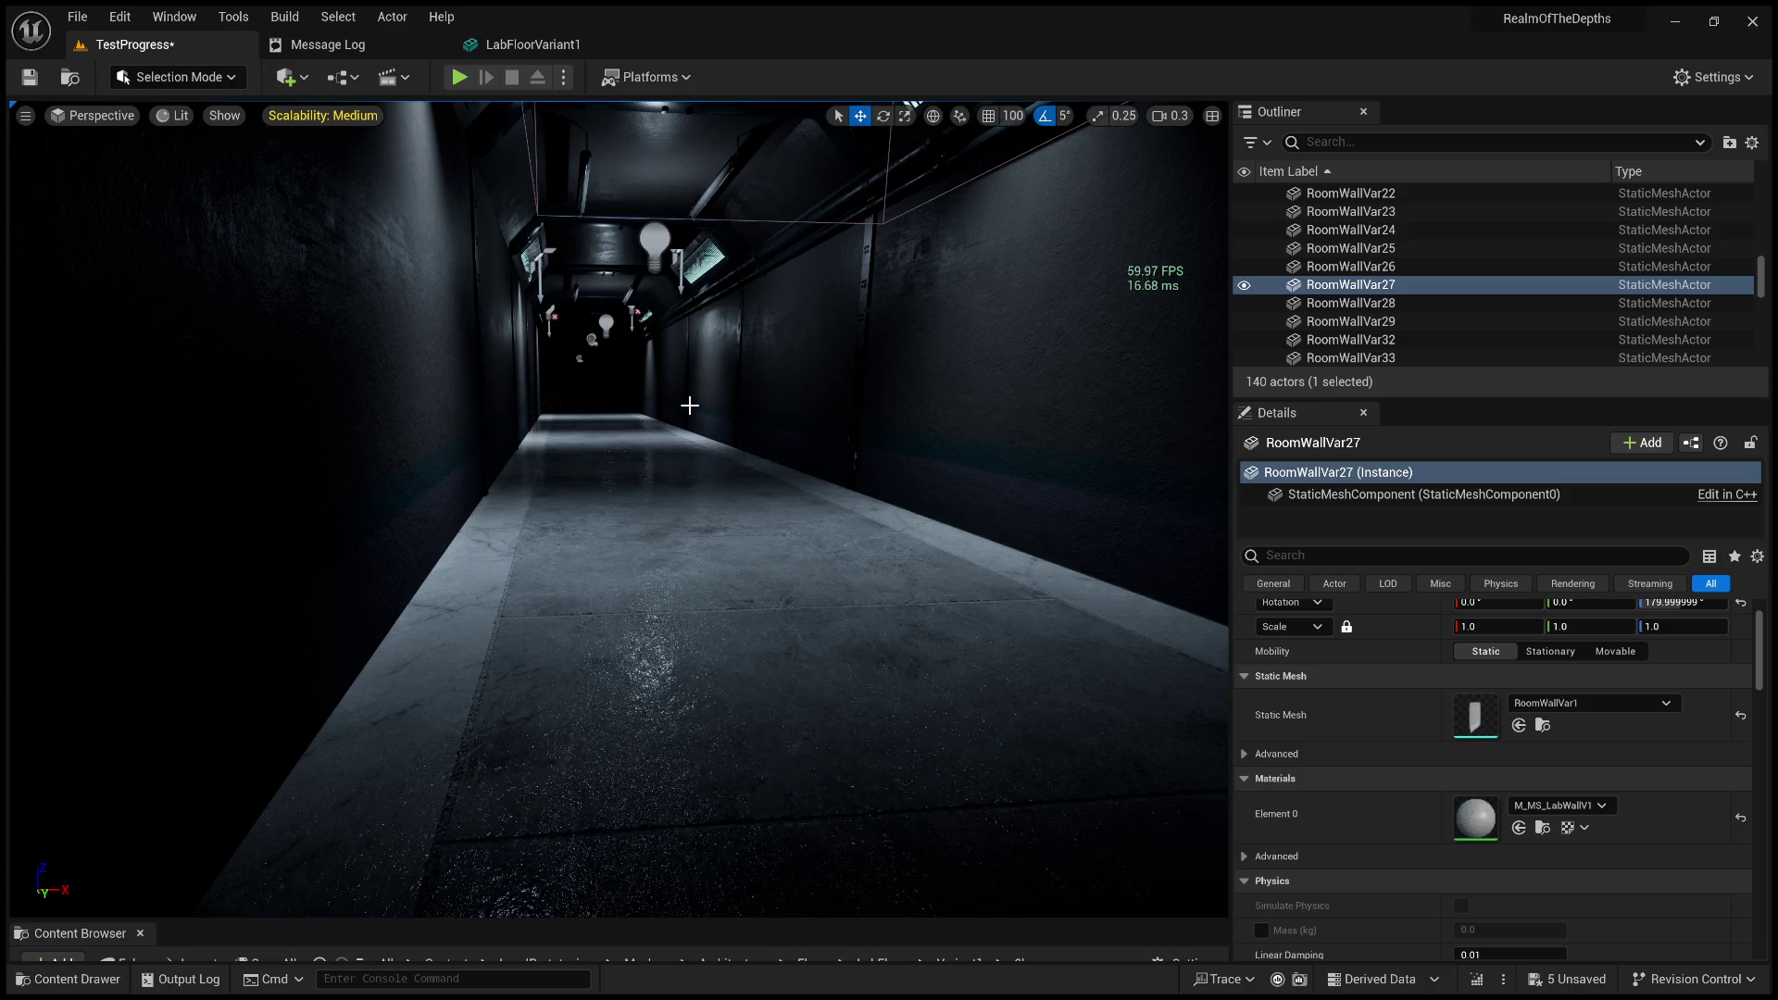
# Raise camera speed to 0.6 and fly back and forth down the corridor to check floor reflections.
pyautogui.scroll(1, 619, 509)
pyautogui.press('w')
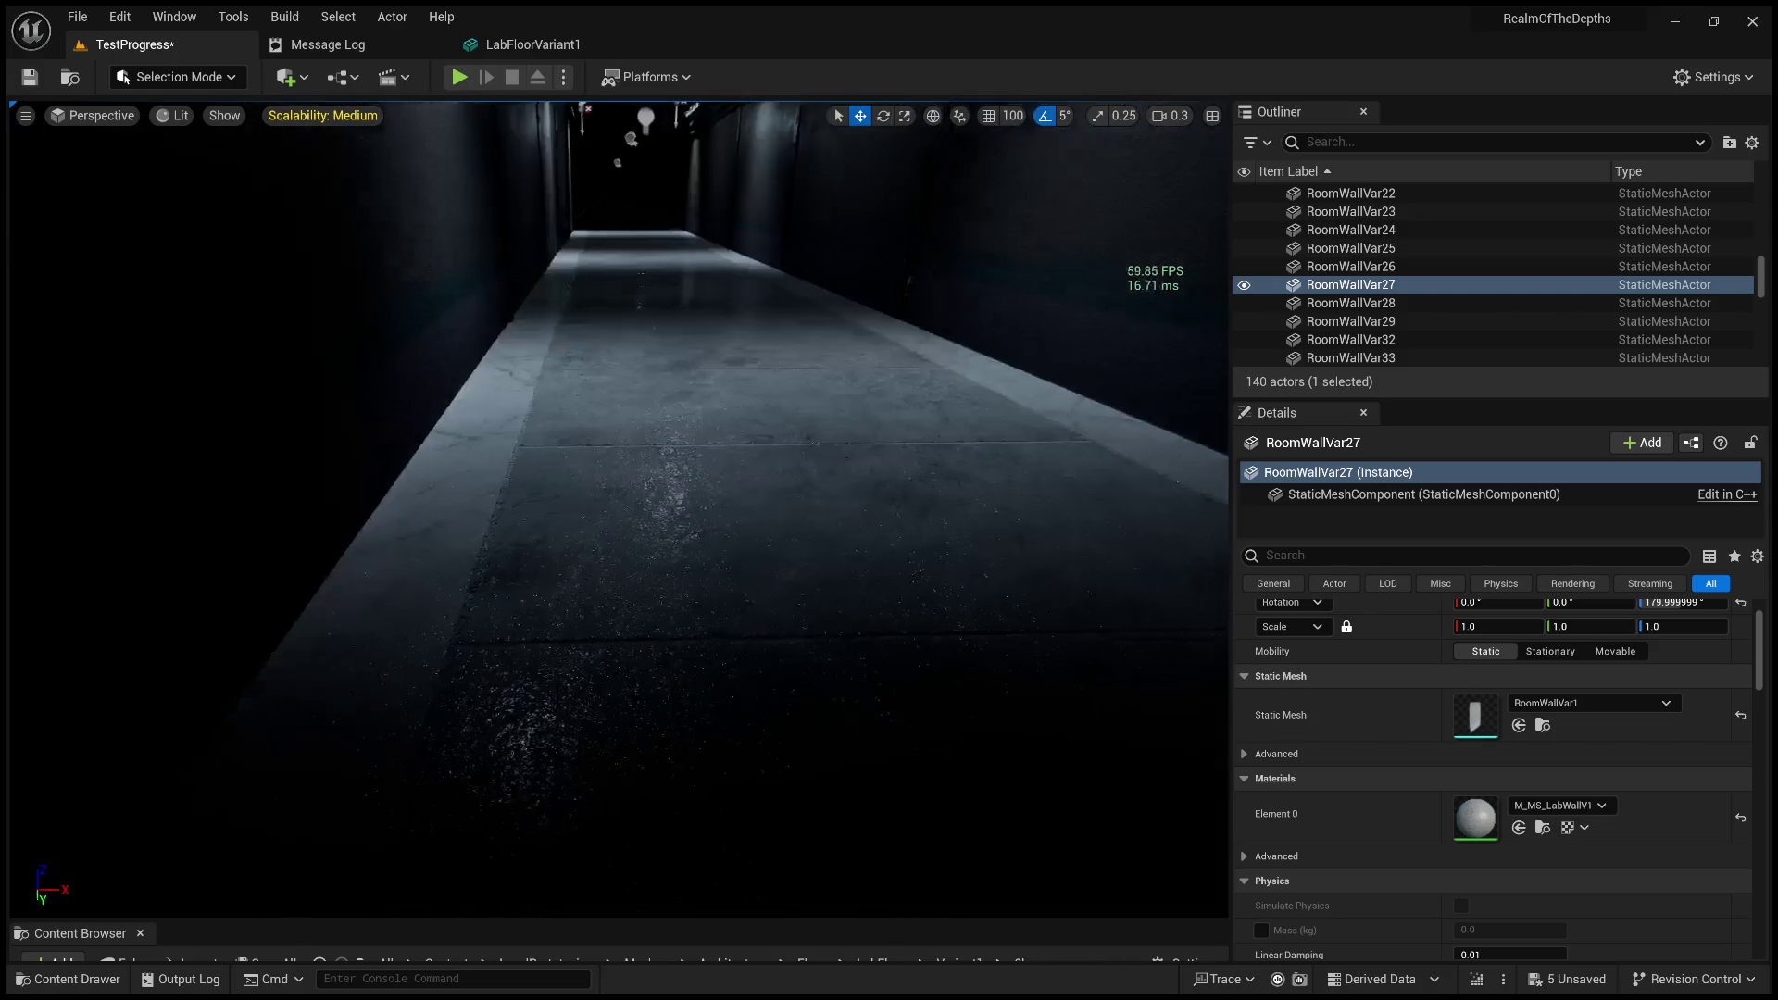
pyautogui.press('w')
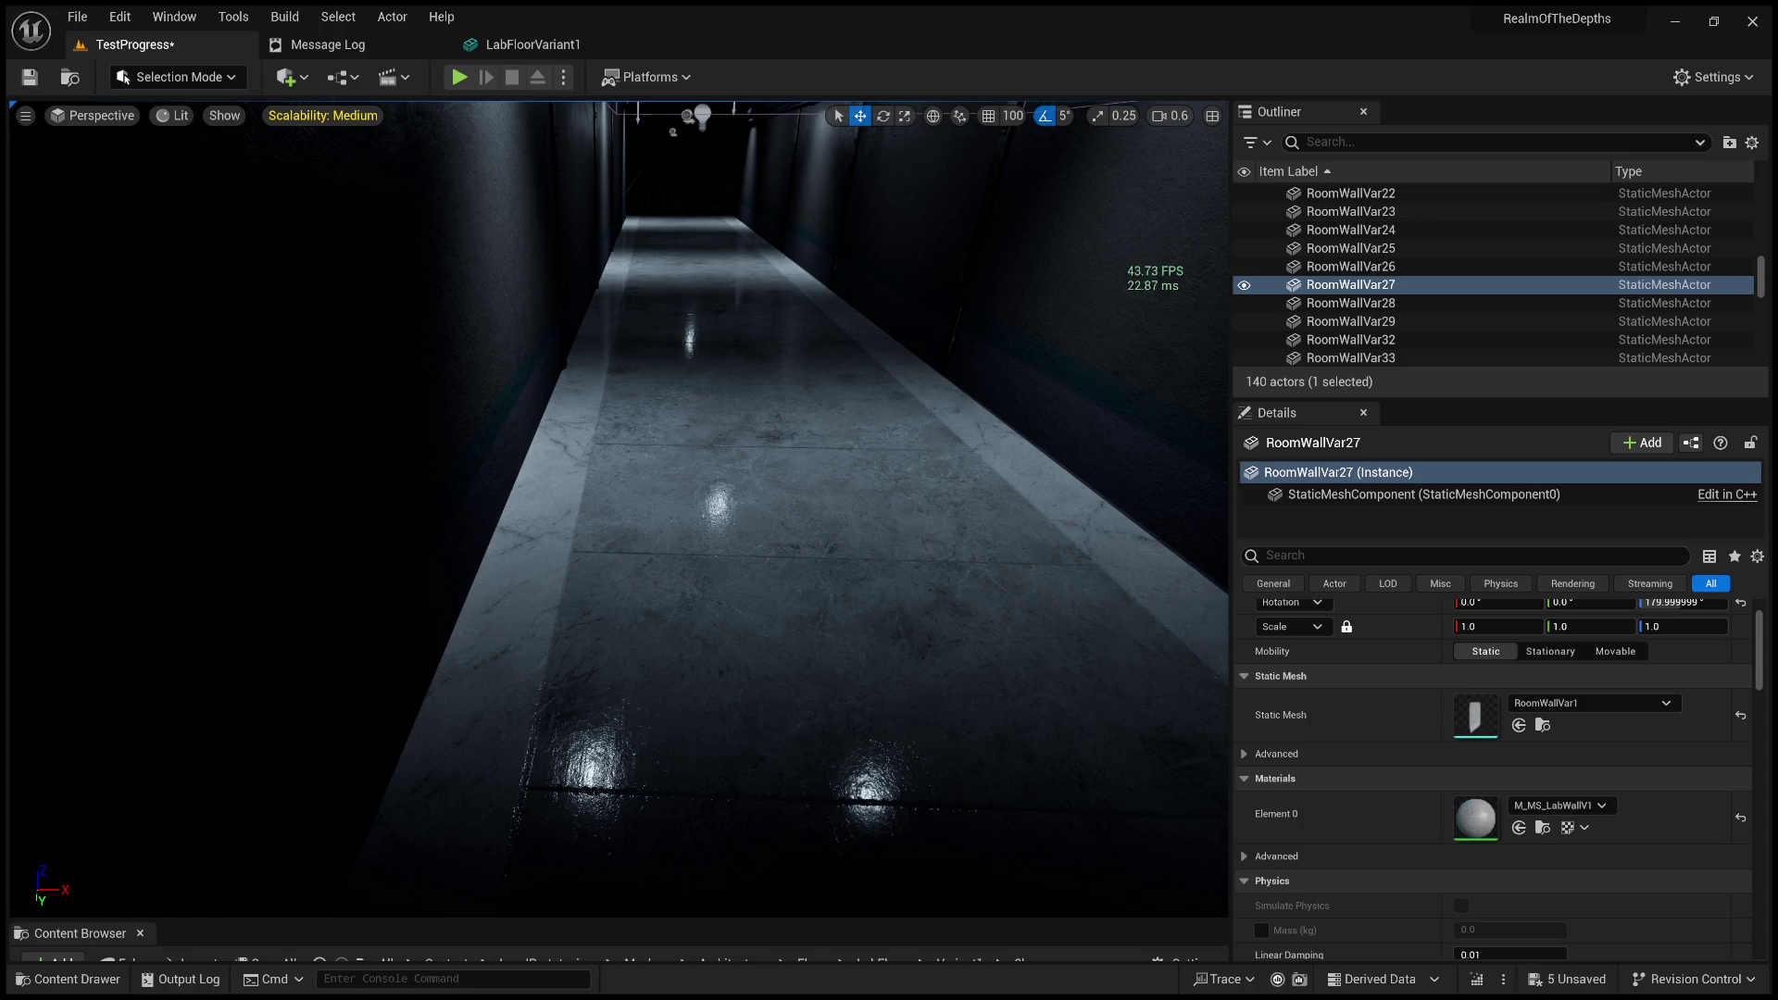
pyautogui.press('s')
pyautogui.press('w')
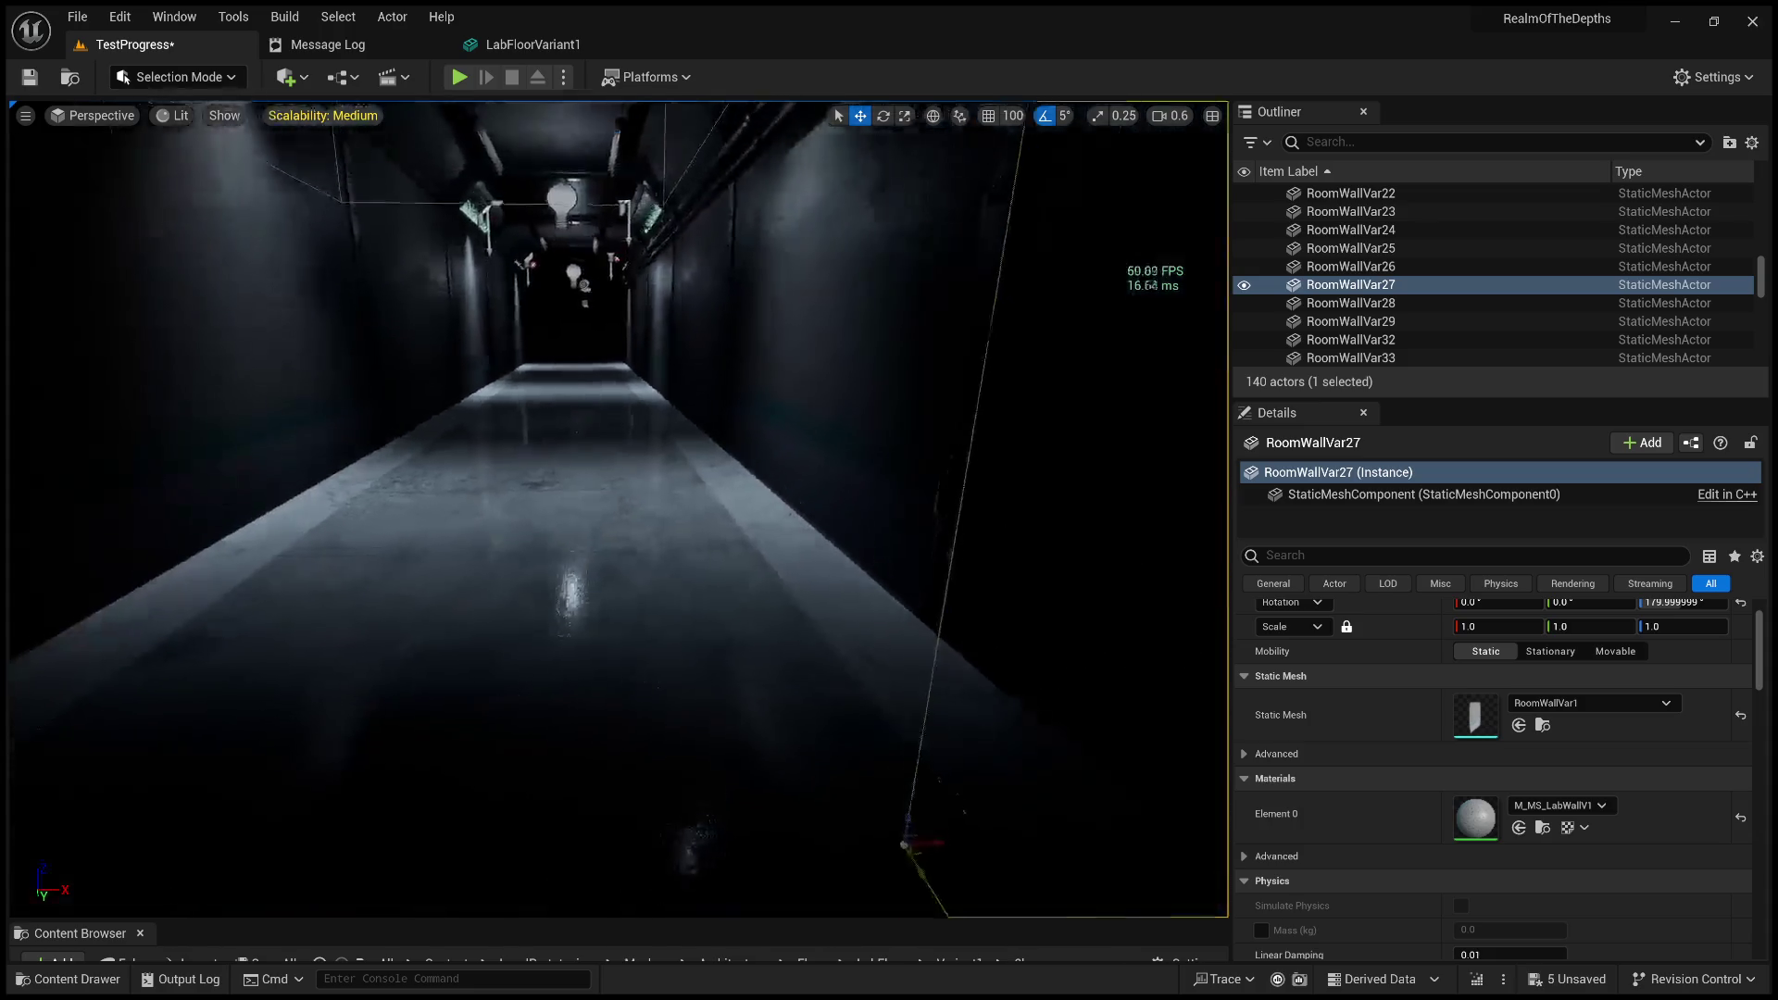
pyautogui.press('s')
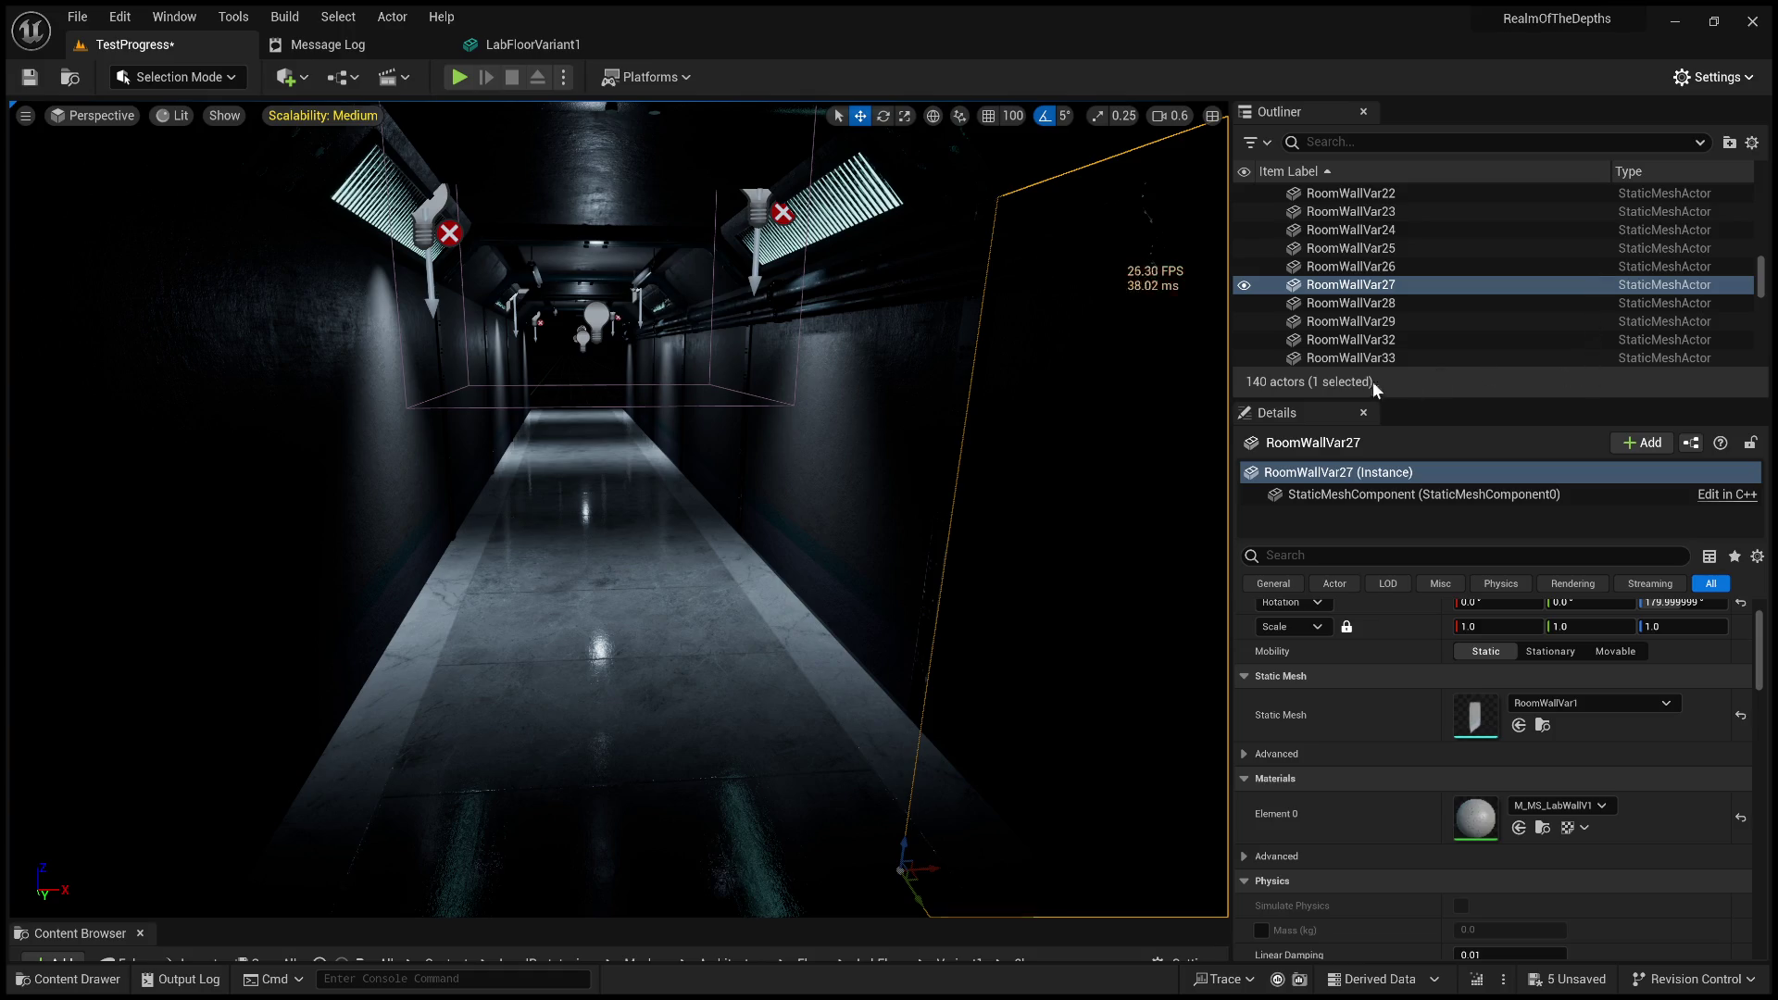
# Fine-tune the camera speed, select floor mesh LabFloorVariant1, and start a play session.
pyautogui.scroll(-3, 762, 495)
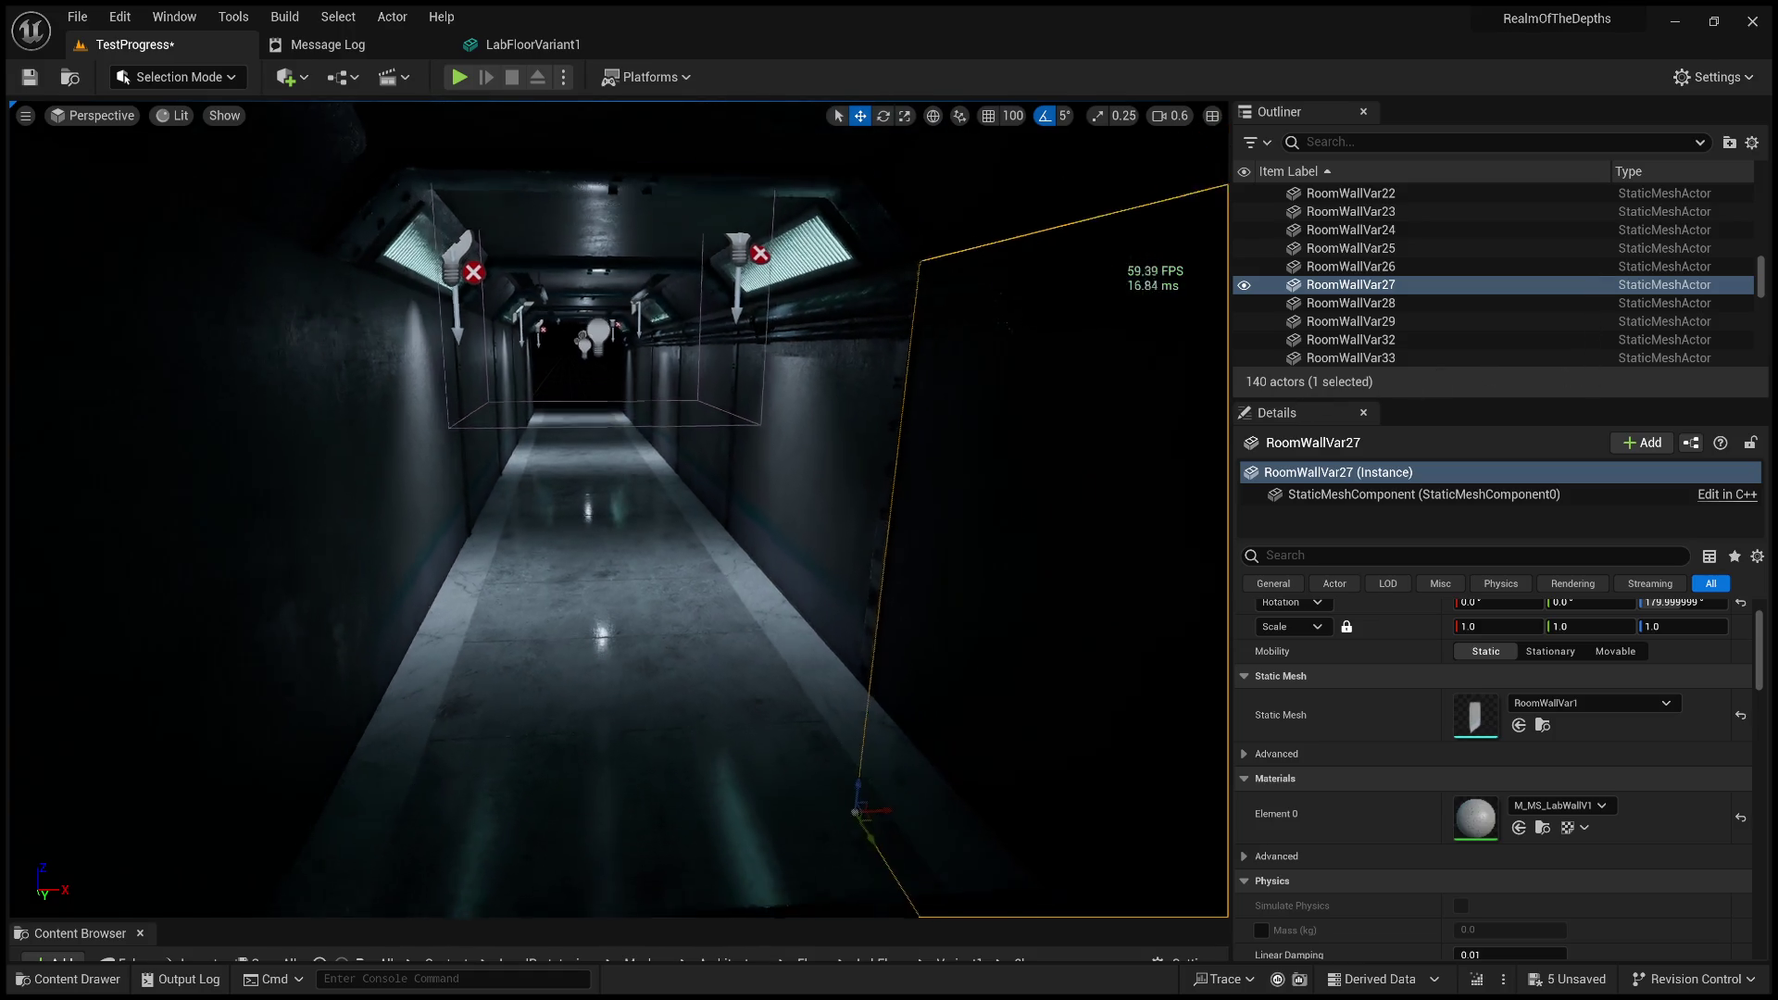
pyautogui.scroll(3, 619, 509)
pyautogui.scroll(3, 619, 509)
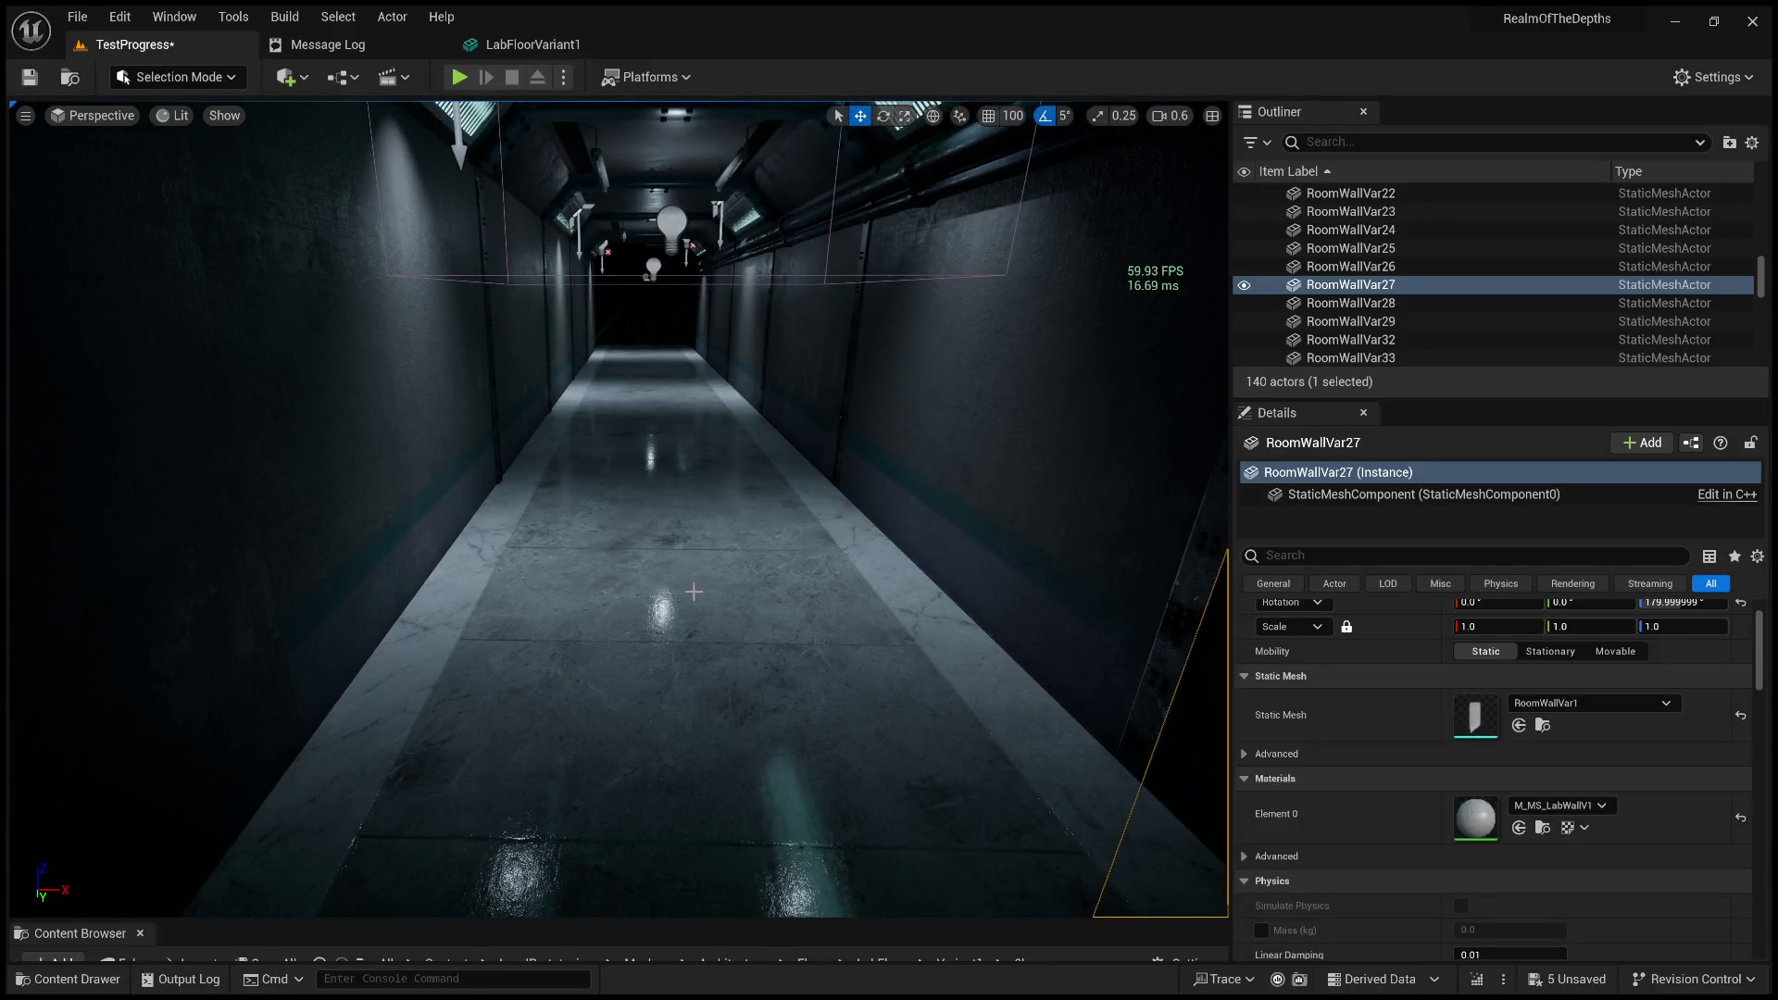
pyautogui.scroll(3, 688, 607)
pyautogui.scroll(-2, 638, 806)
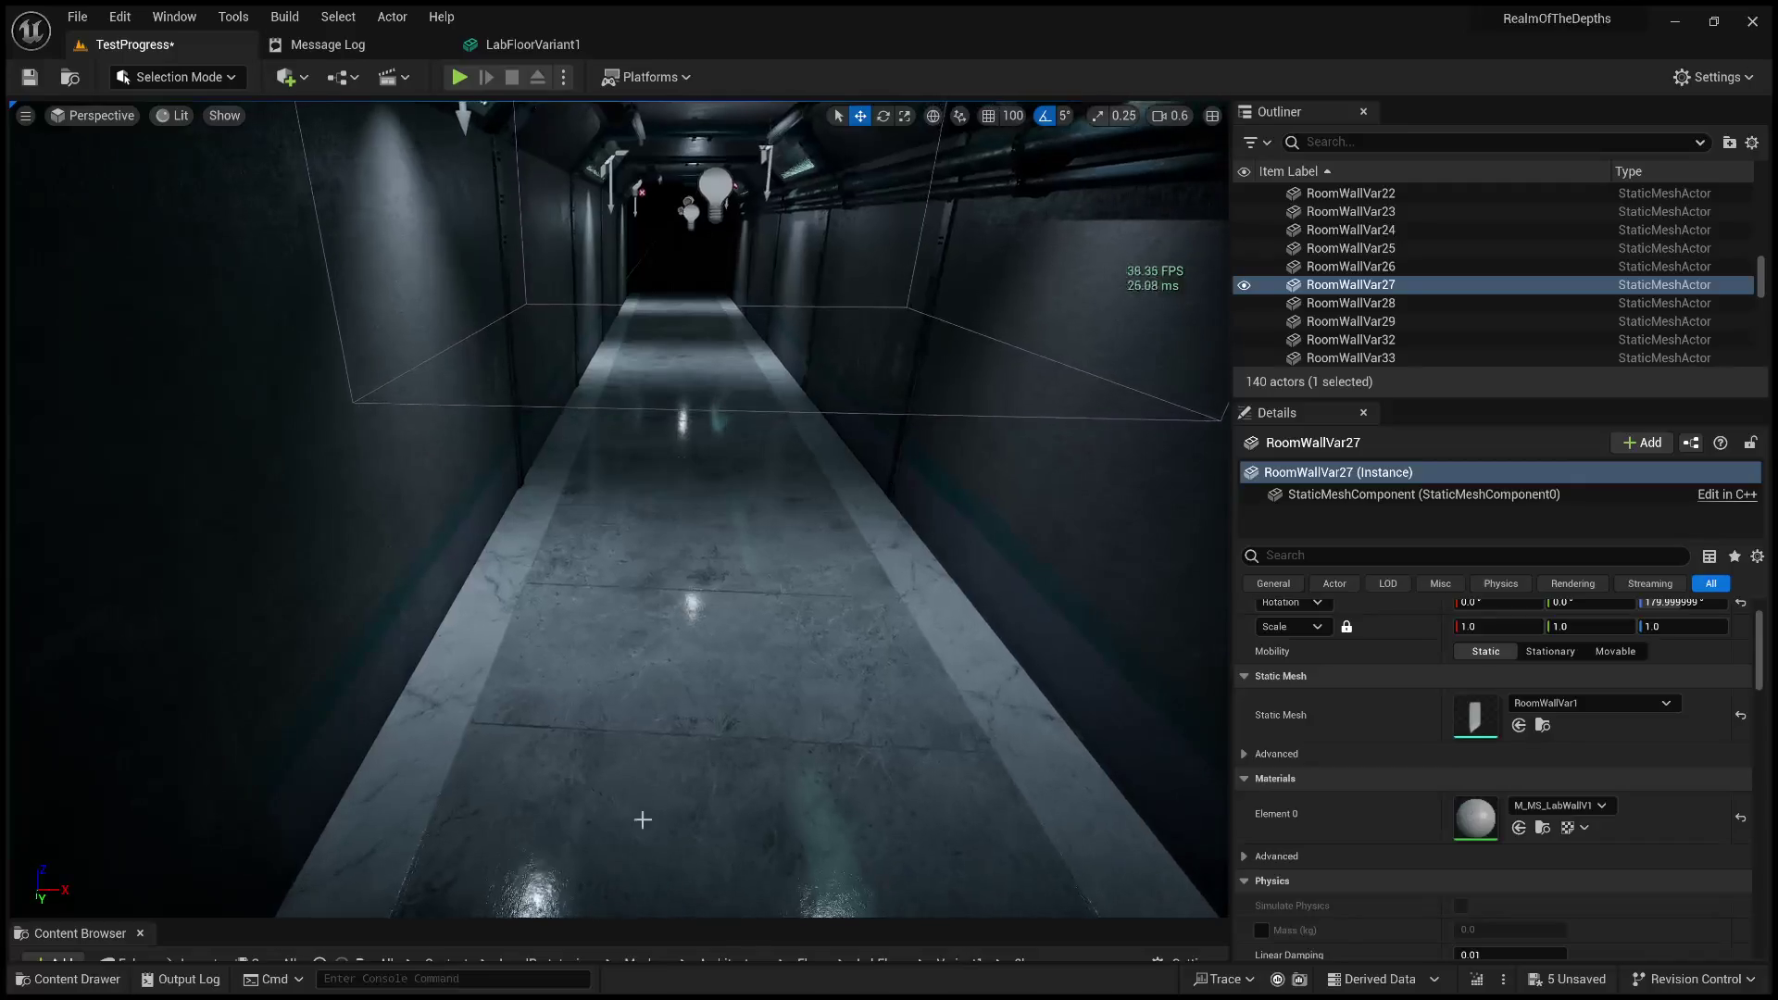
pyautogui.click(665, 794)
pyautogui.hotkey('alt', 'p')
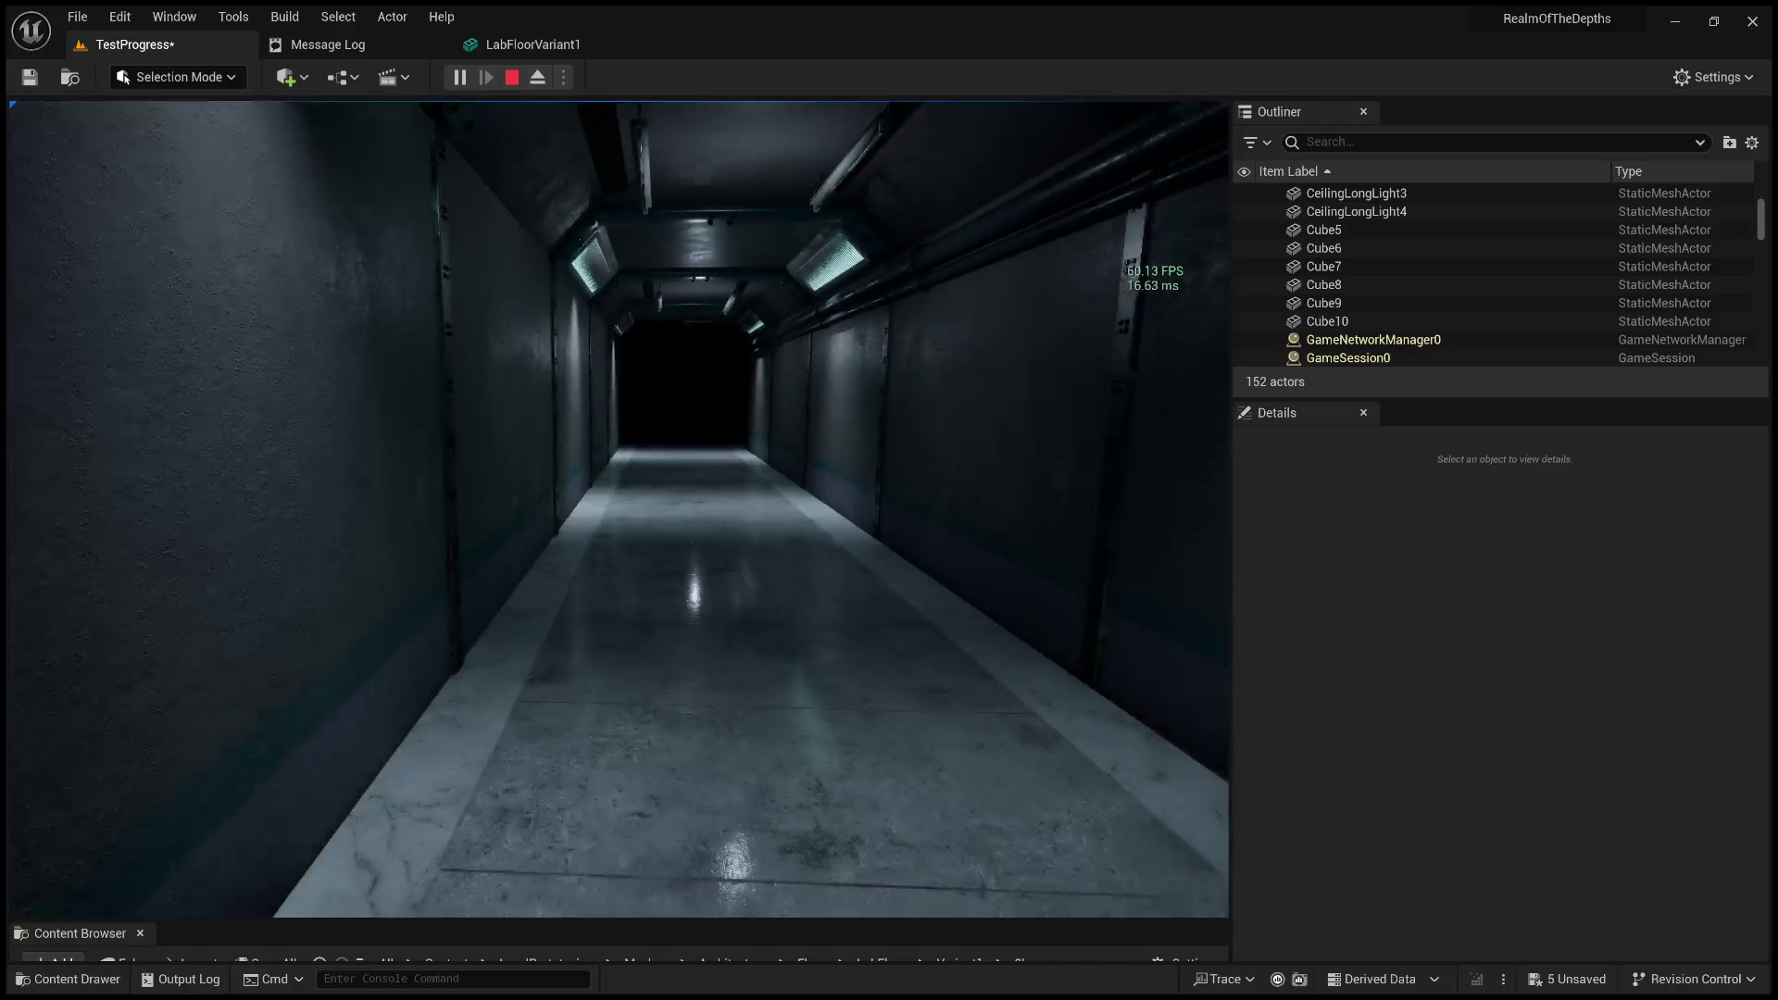
pyautogui.press('Escape')
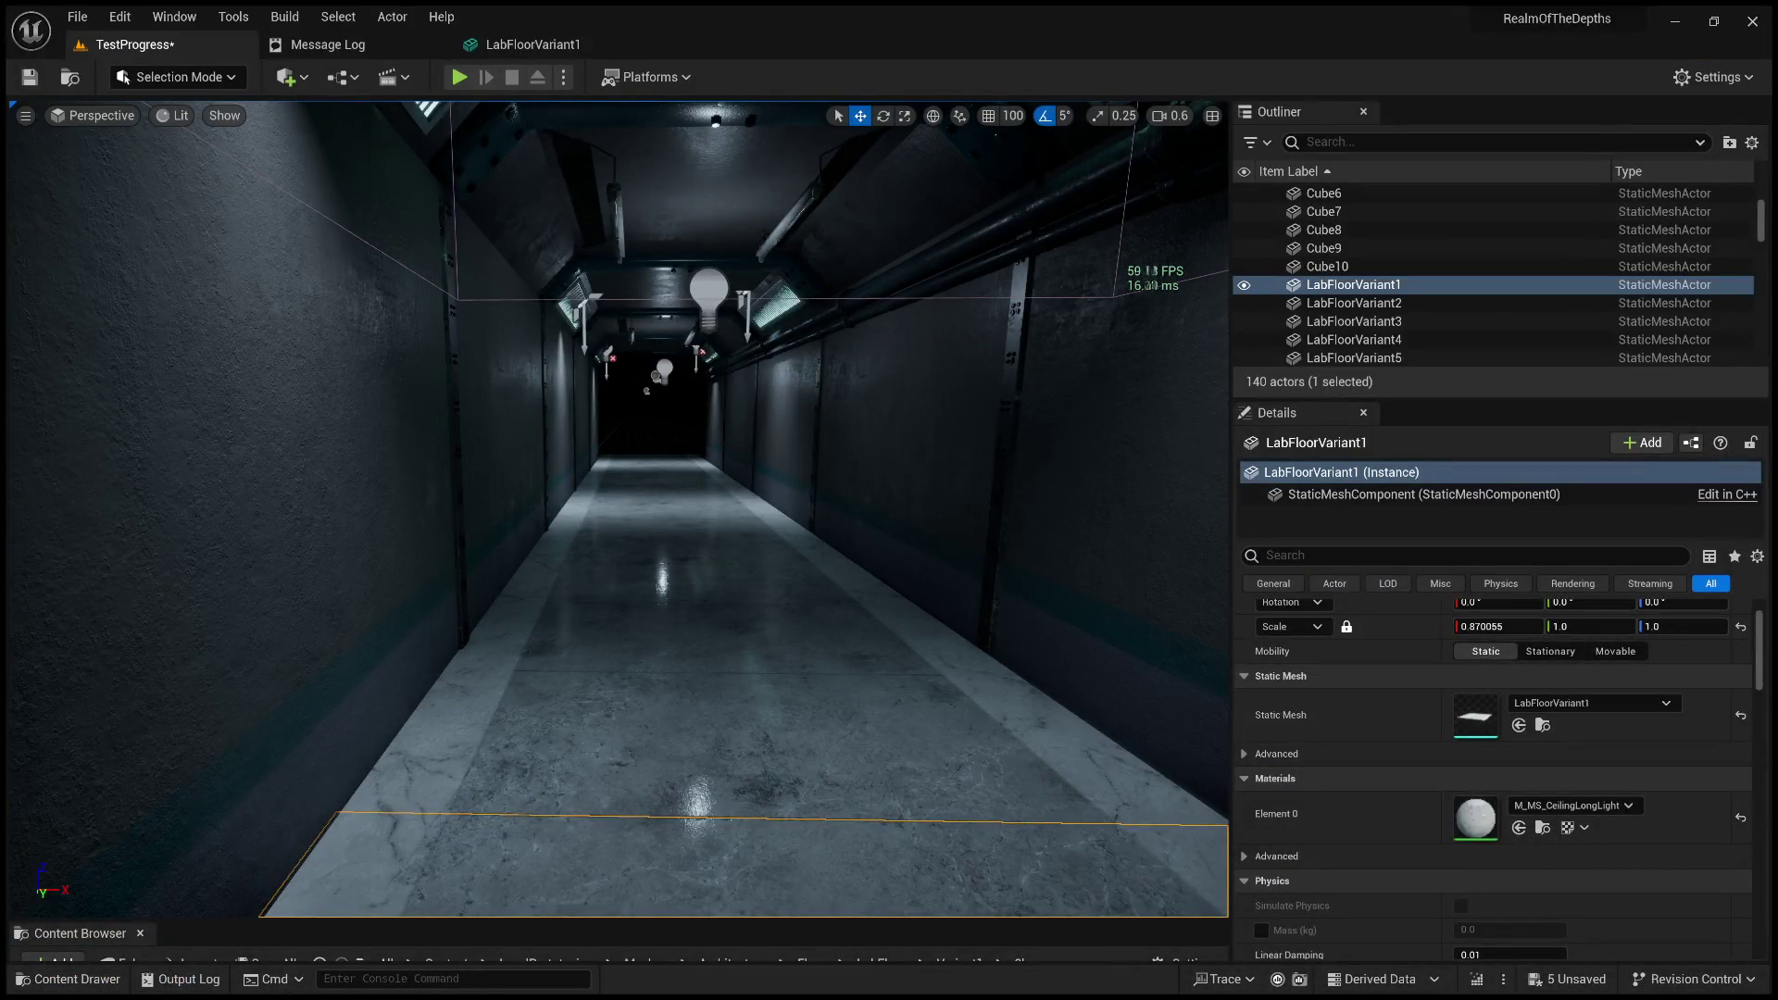
# Hide the frame-rate readout, move down the corridor, and bring a small cube onto the floor's left side.
pyautogui.hotkey('ctrl', 'shift', 'h')
pyautogui.moveTo(659, 460)
pyautogui.mouseDown()
pyautogui.moveTo(659, 435)
pyautogui.moveTo(659, 459)
pyautogui.mouseUp()
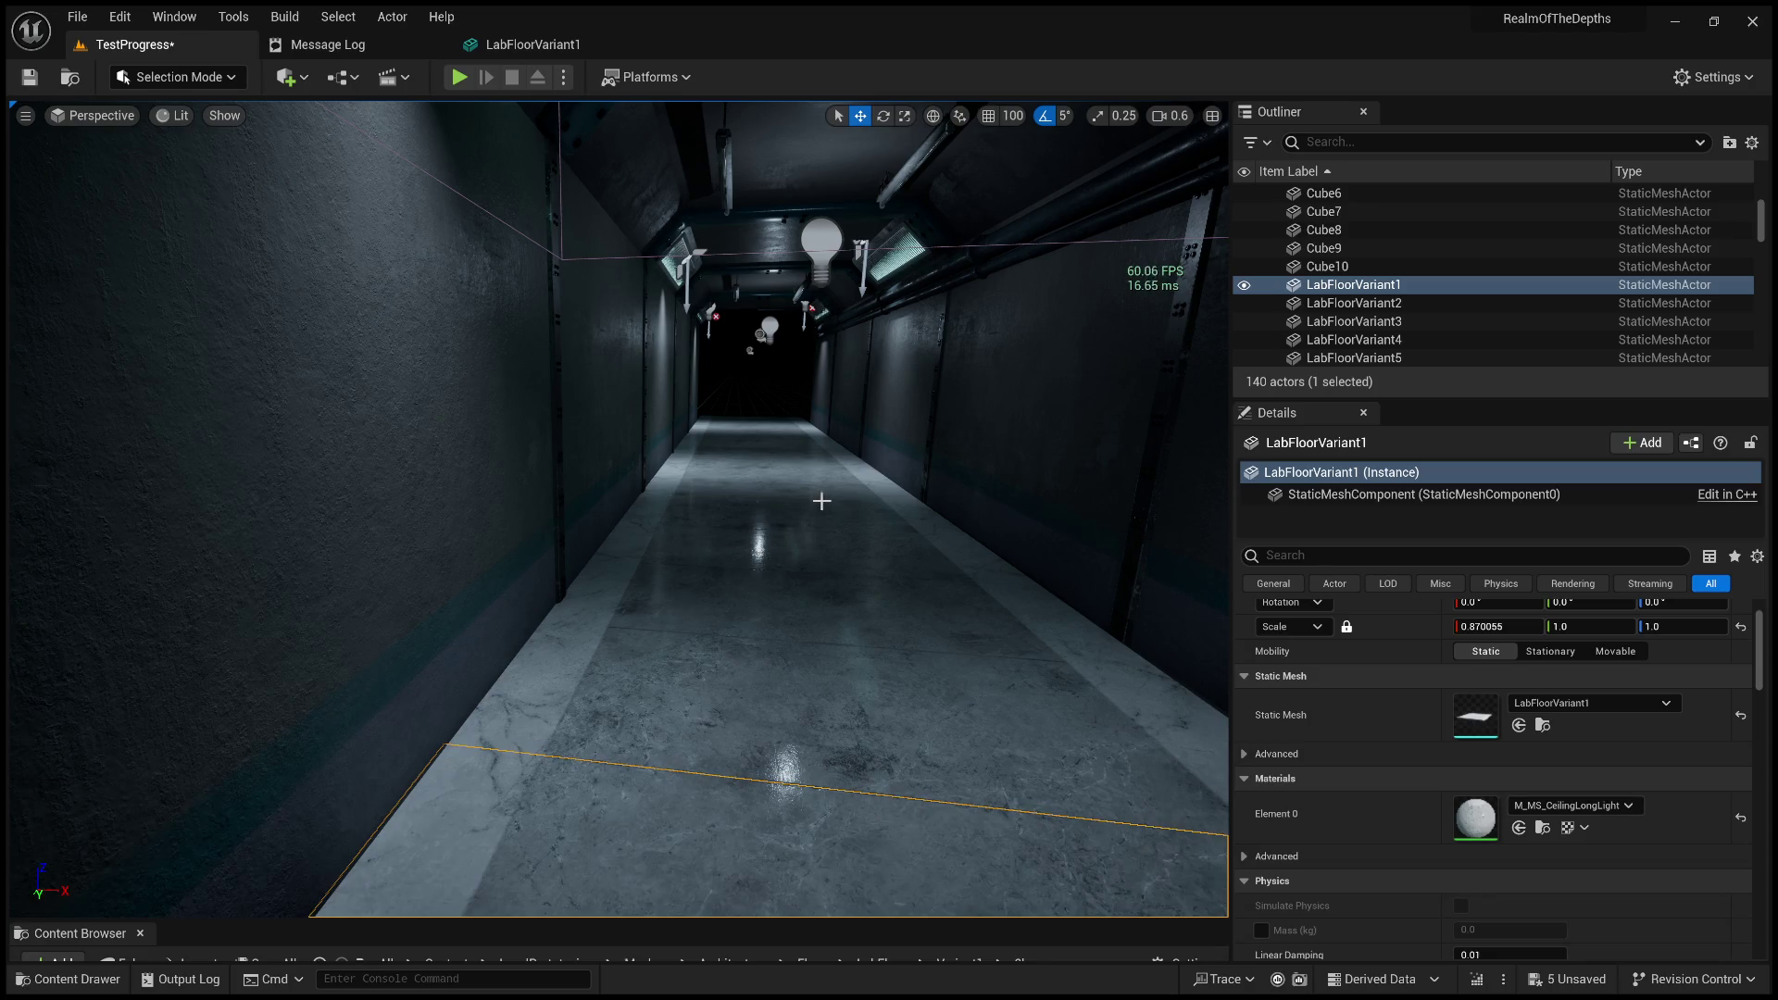
pyautogui.moveTo(854, 516); pyautogui.dragTo(556, 215)
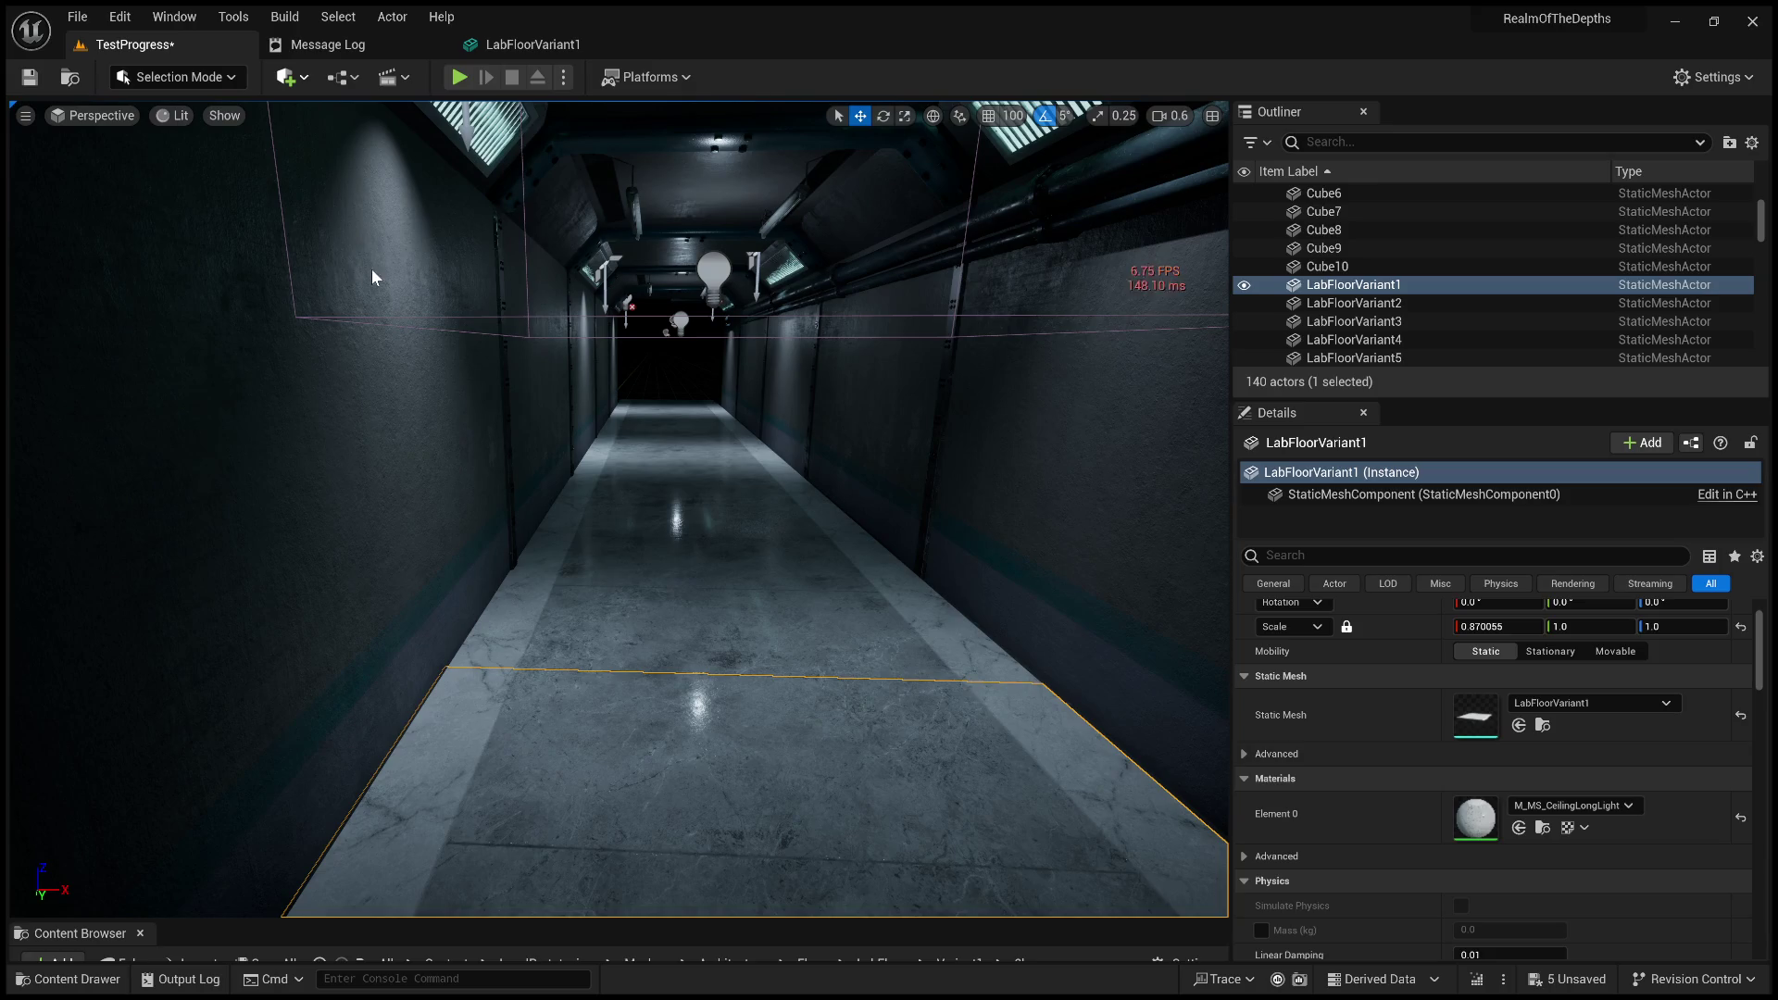
pyautogui.hotkey('ctrl', 'z')
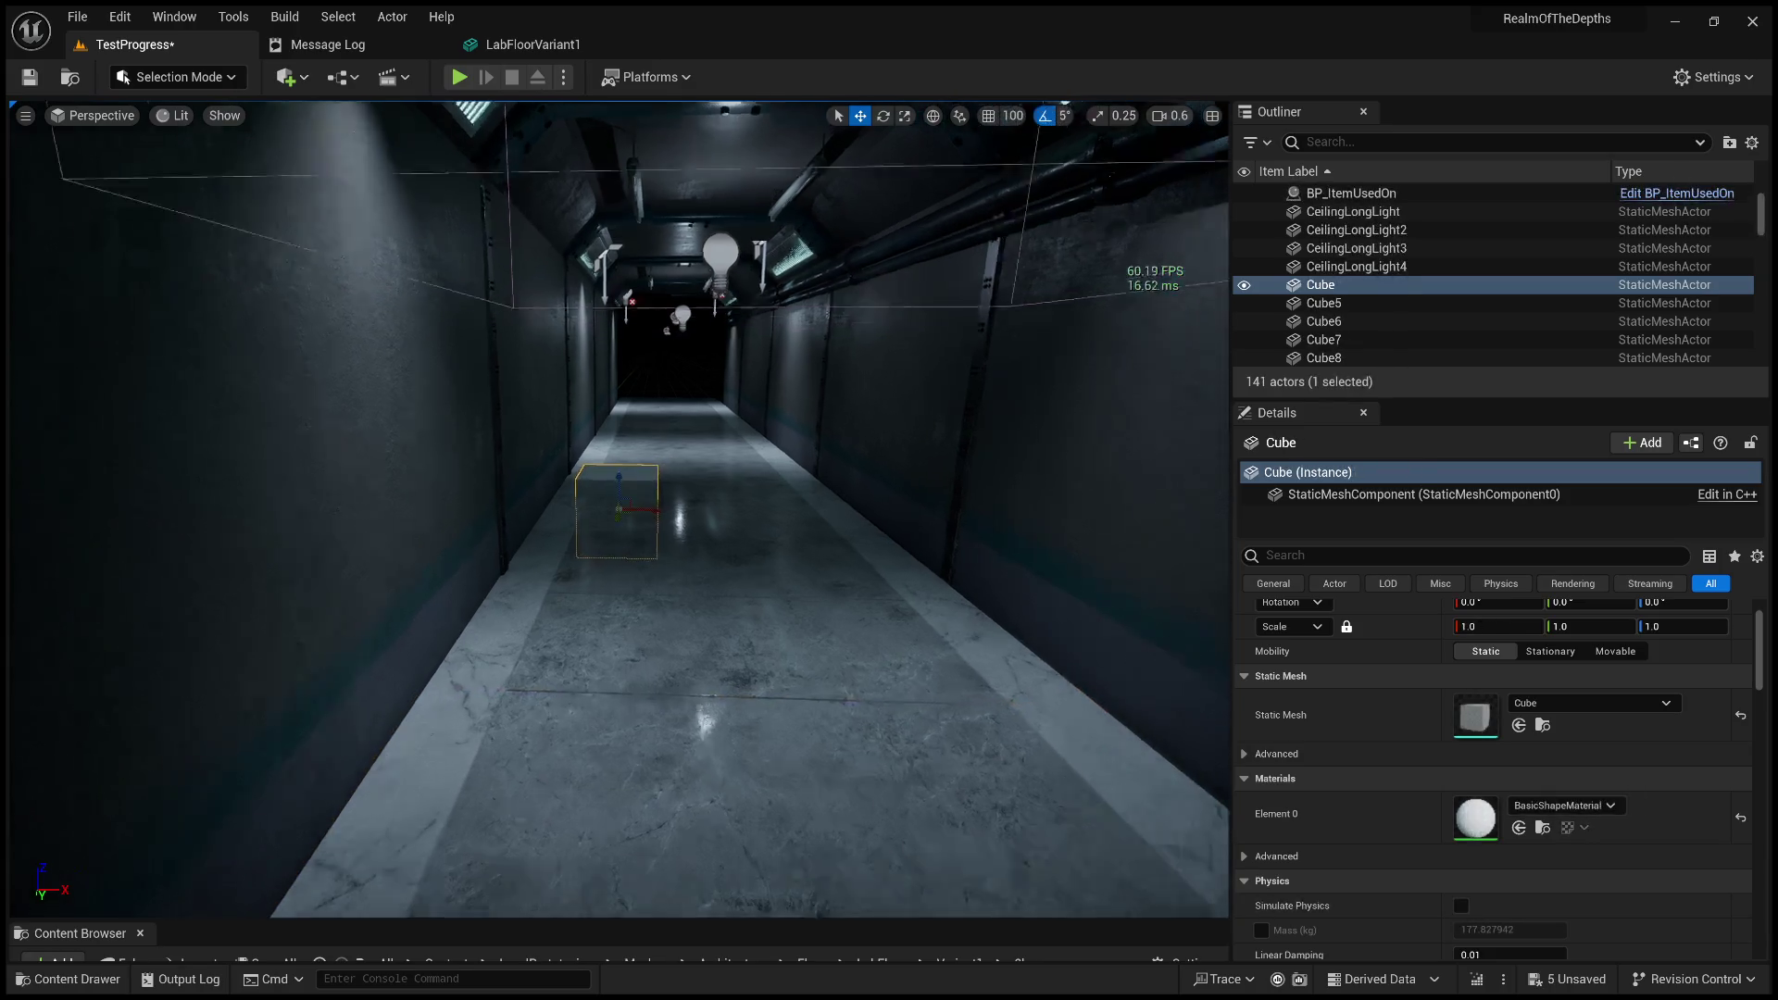
# Frame and inspect the test cube, delete it, then look back down the corridor.
pyautogui.press('f')
pyautogui.moveTo(898, 498)
pyautogui.mouseDown()
pyautogui.moveTo(984, 588)
pyautogui.moveTo(784, 443)
pyautogui.moveTo(814, 218)
pyautogui.moveTo(837, 202)
pyautogui.moveTo(796, 277)
pyautogui.mouseUp()
pyautogui.moveTo(684, 402); pyautogui.dragTo(684, 402)
pyautogui.moveTo(874, 458); pyautogui.dragTo(873, 458)
pyautogui.press('Delete')
pyautogui.moveTo(758, 508); pyautogui.dragTo(757, 507)
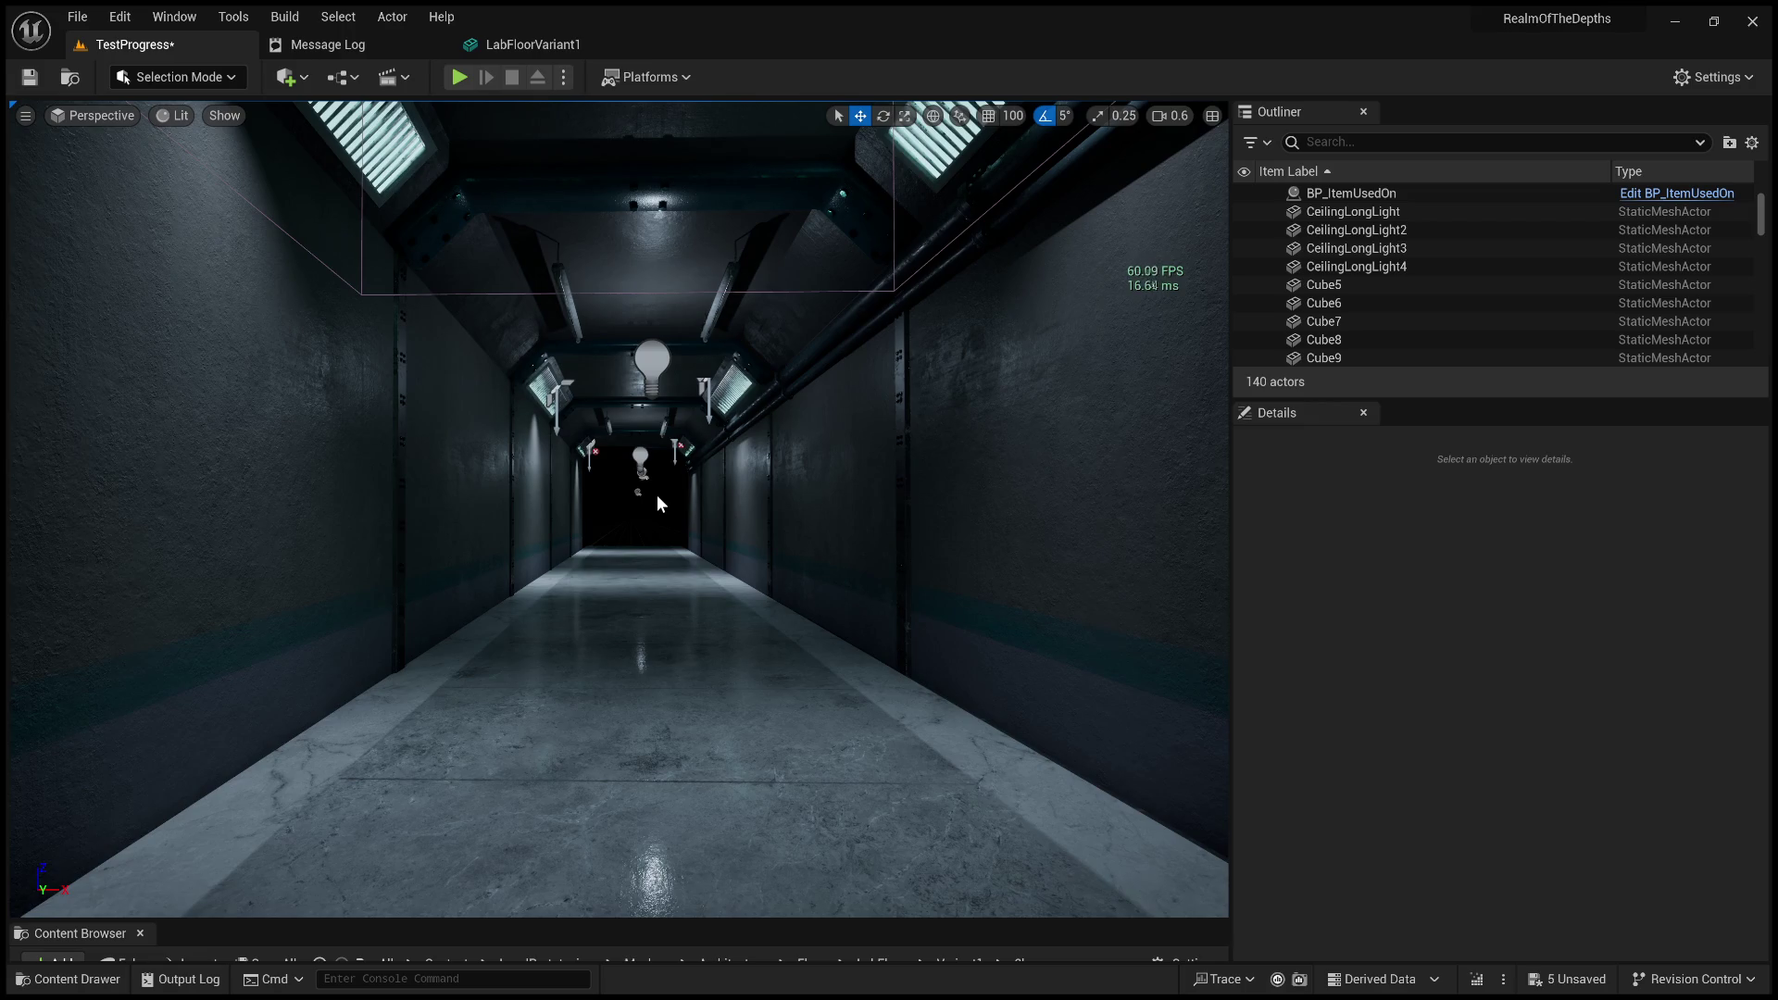
pyautogui.moveTo(762, 670); pyautogui.dragTo(762, 671)
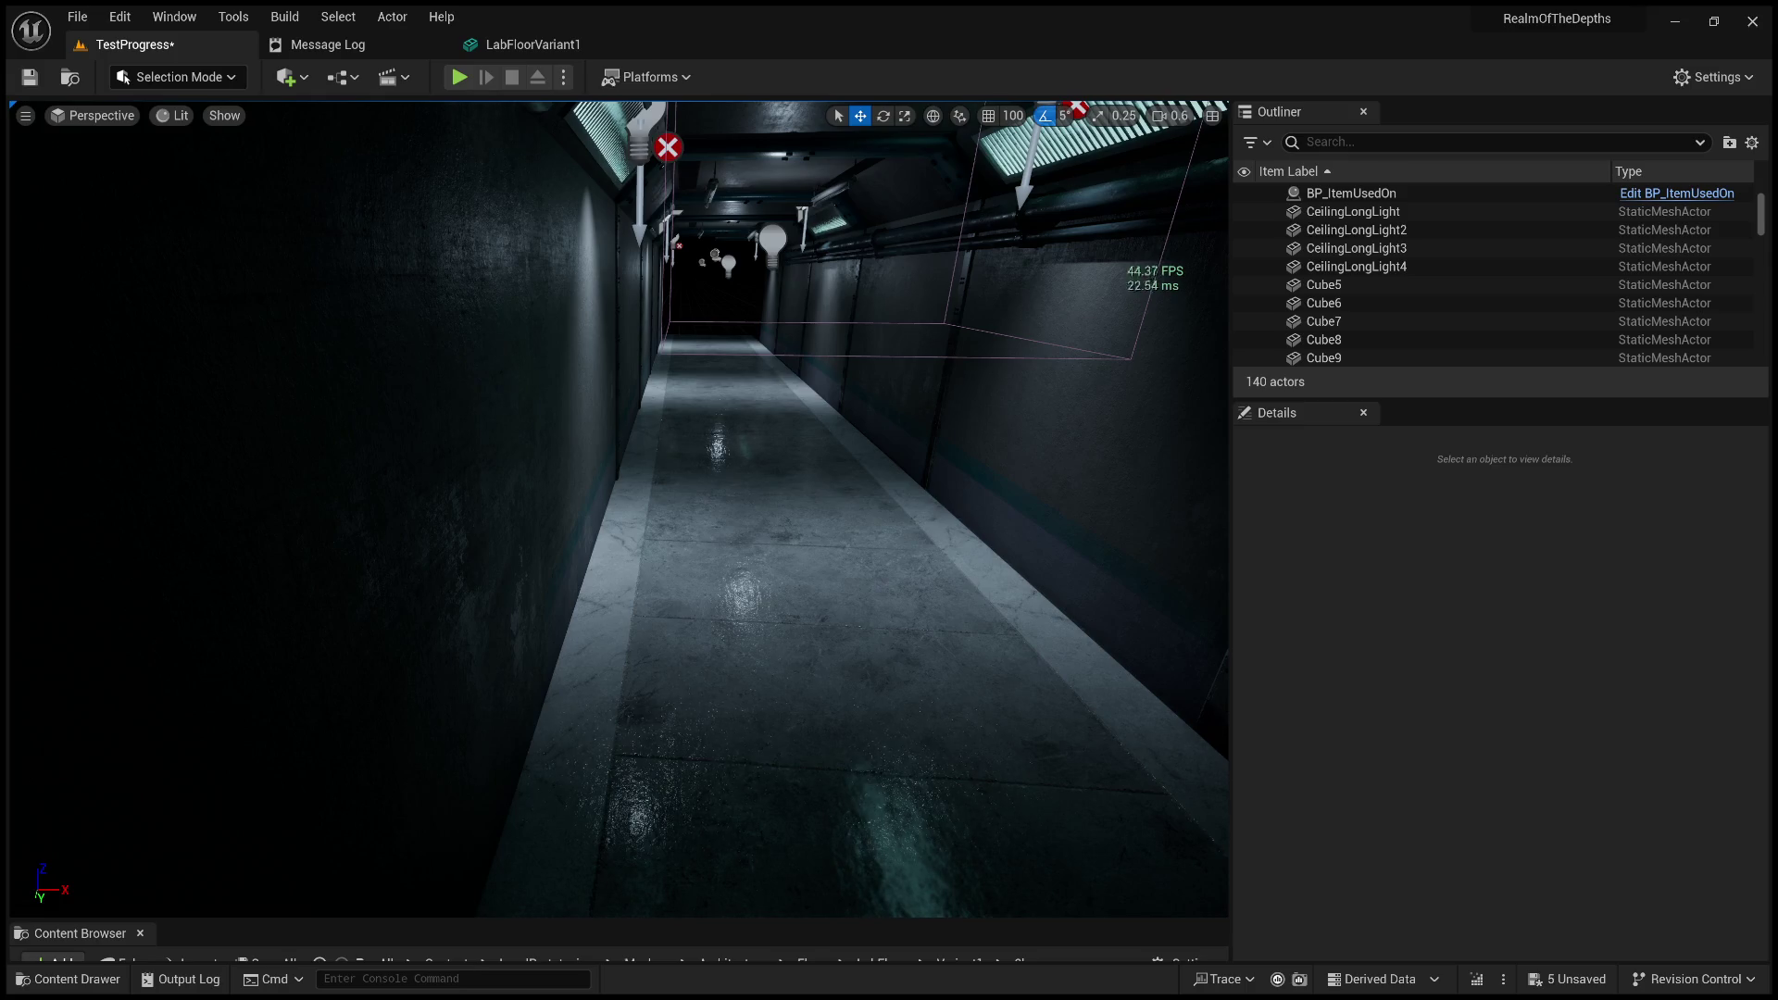
pyautogui.moveTo(618, 509)
pyautogui.mouseDown()
pyautogui.moveTo(619, 630)
pyautogui.moveTo(618, 527)
pyautogui.mouseUp()
pyautogui.moveTo(630, 365); pyautogui.dragTo(630, 462)
pyautogui.click(30, 77)
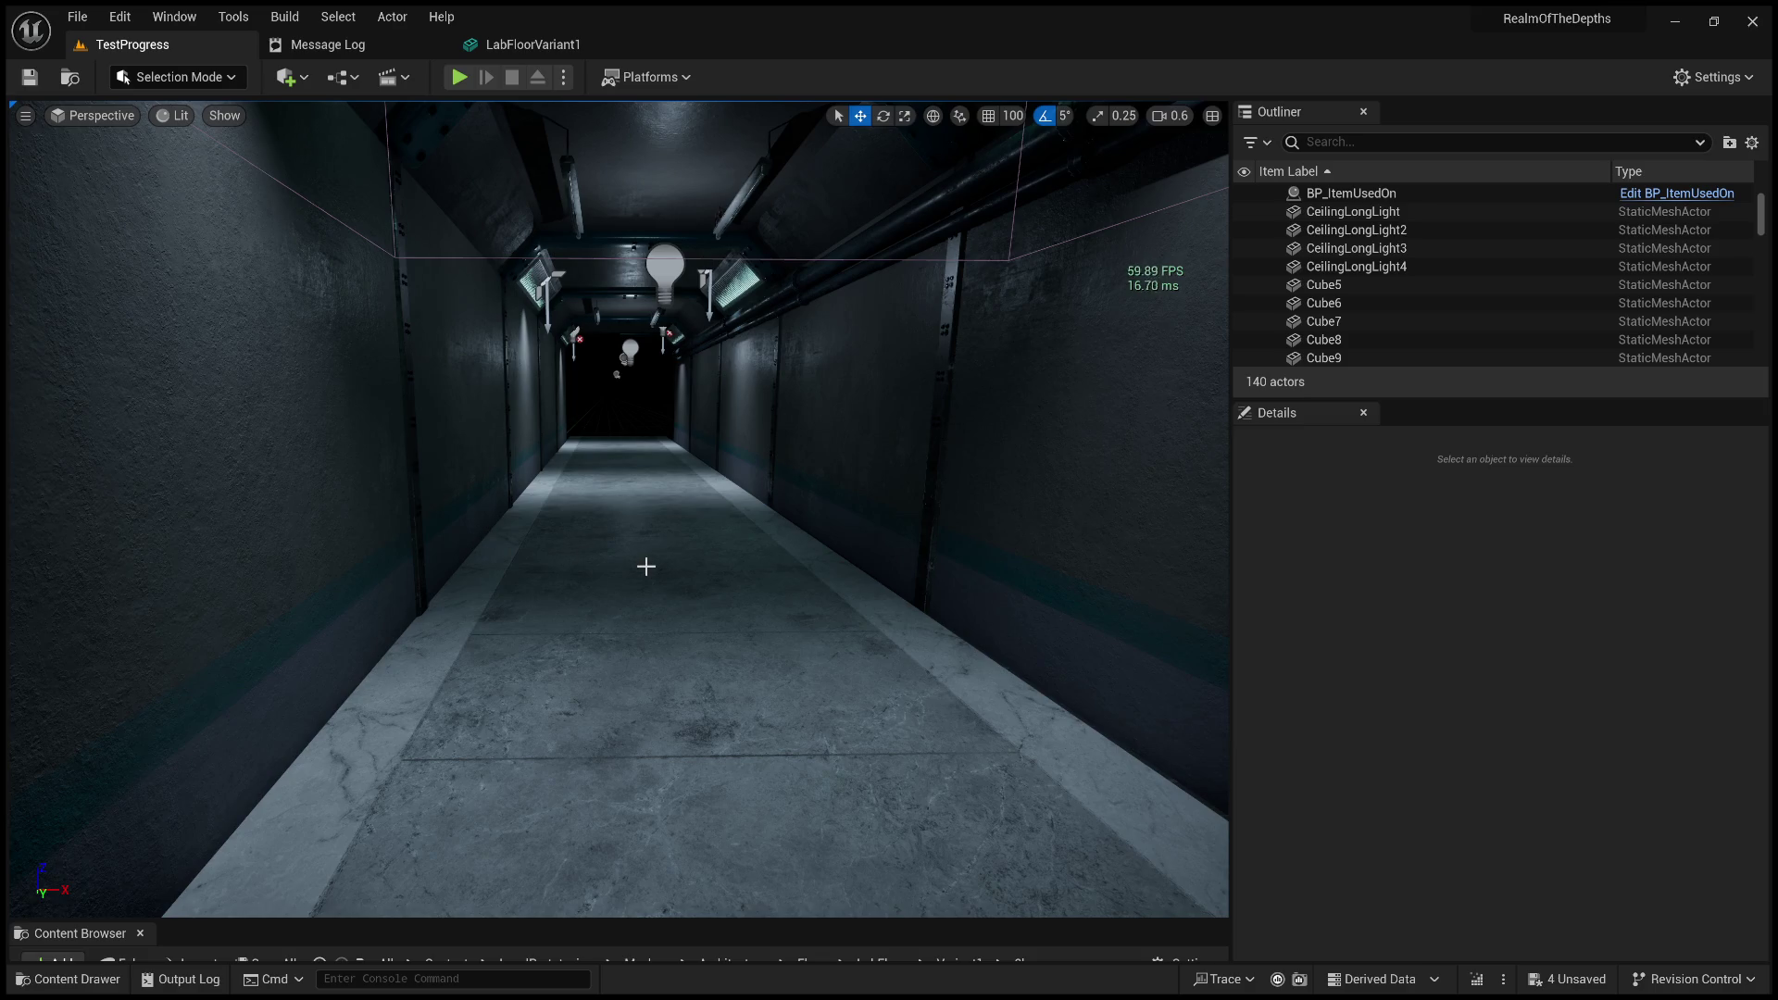
pyautogui.moveTo(671, 567)
pyautogui.mouseDown()
pyautogui.moveTo(671, 500)
pyautogui.moveTo(701, 571)
pyautogui.mouseUp()
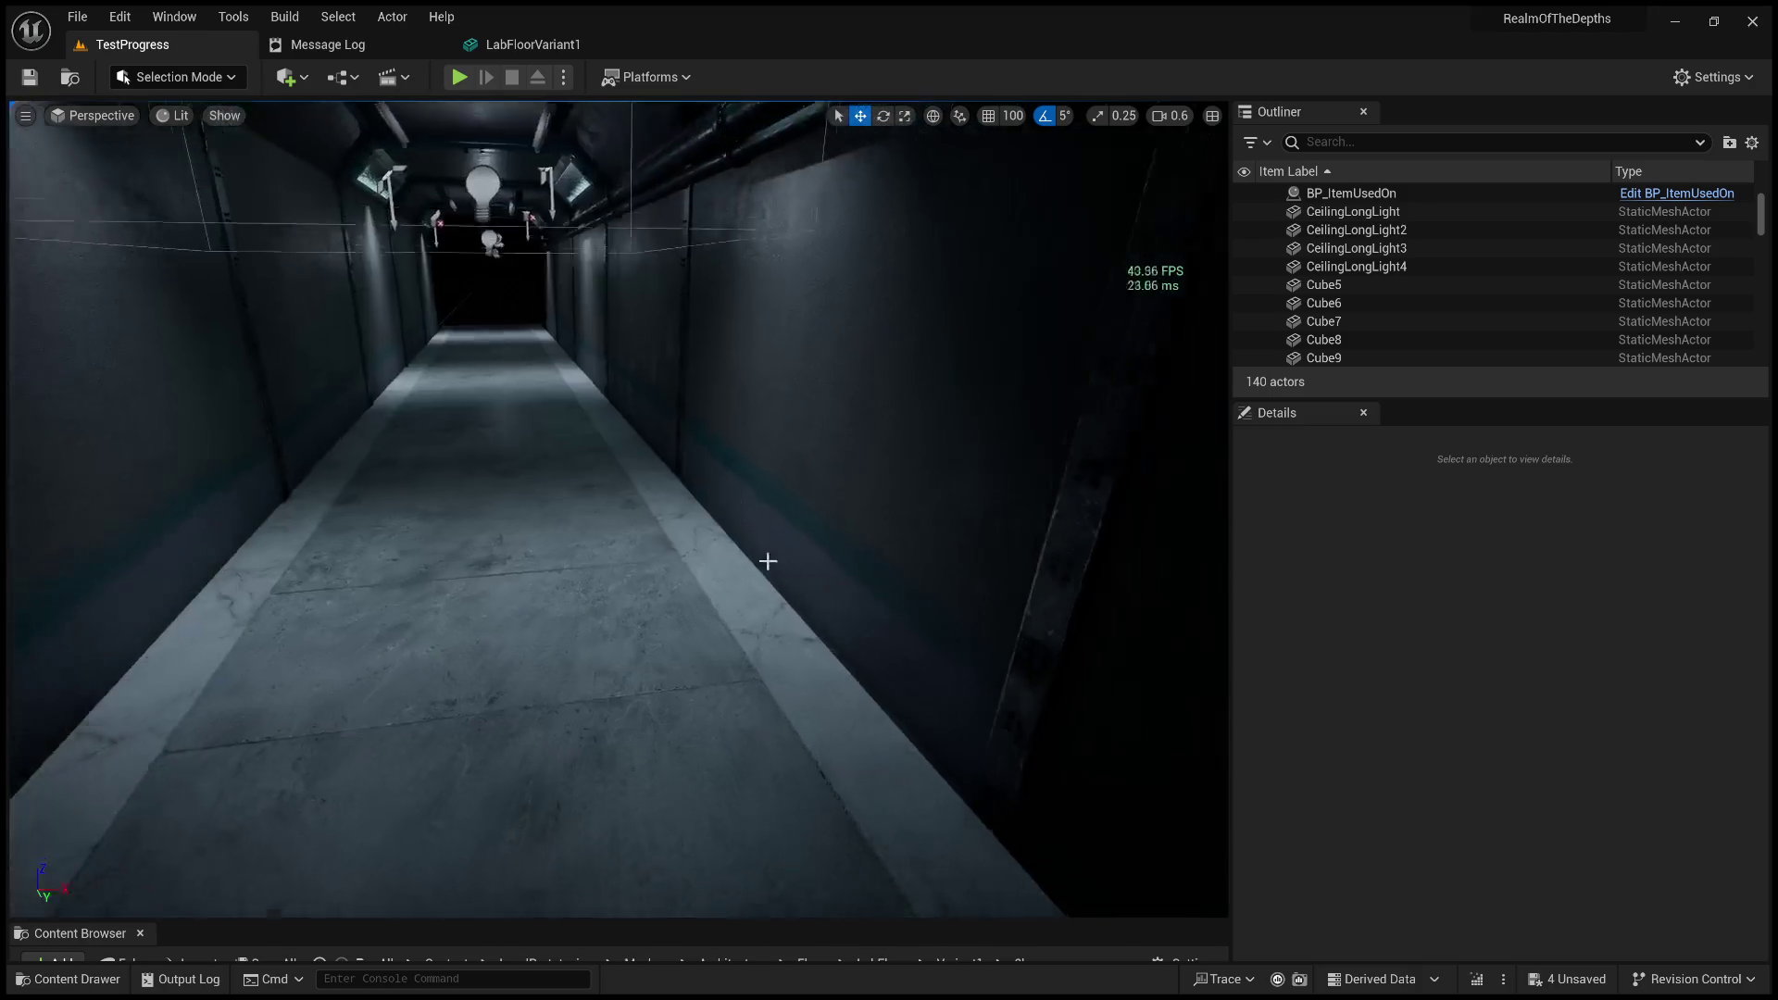
# Start a Play-in-Editor session through the red-lit room, then stop it.
pyautogui.click(458, 77)
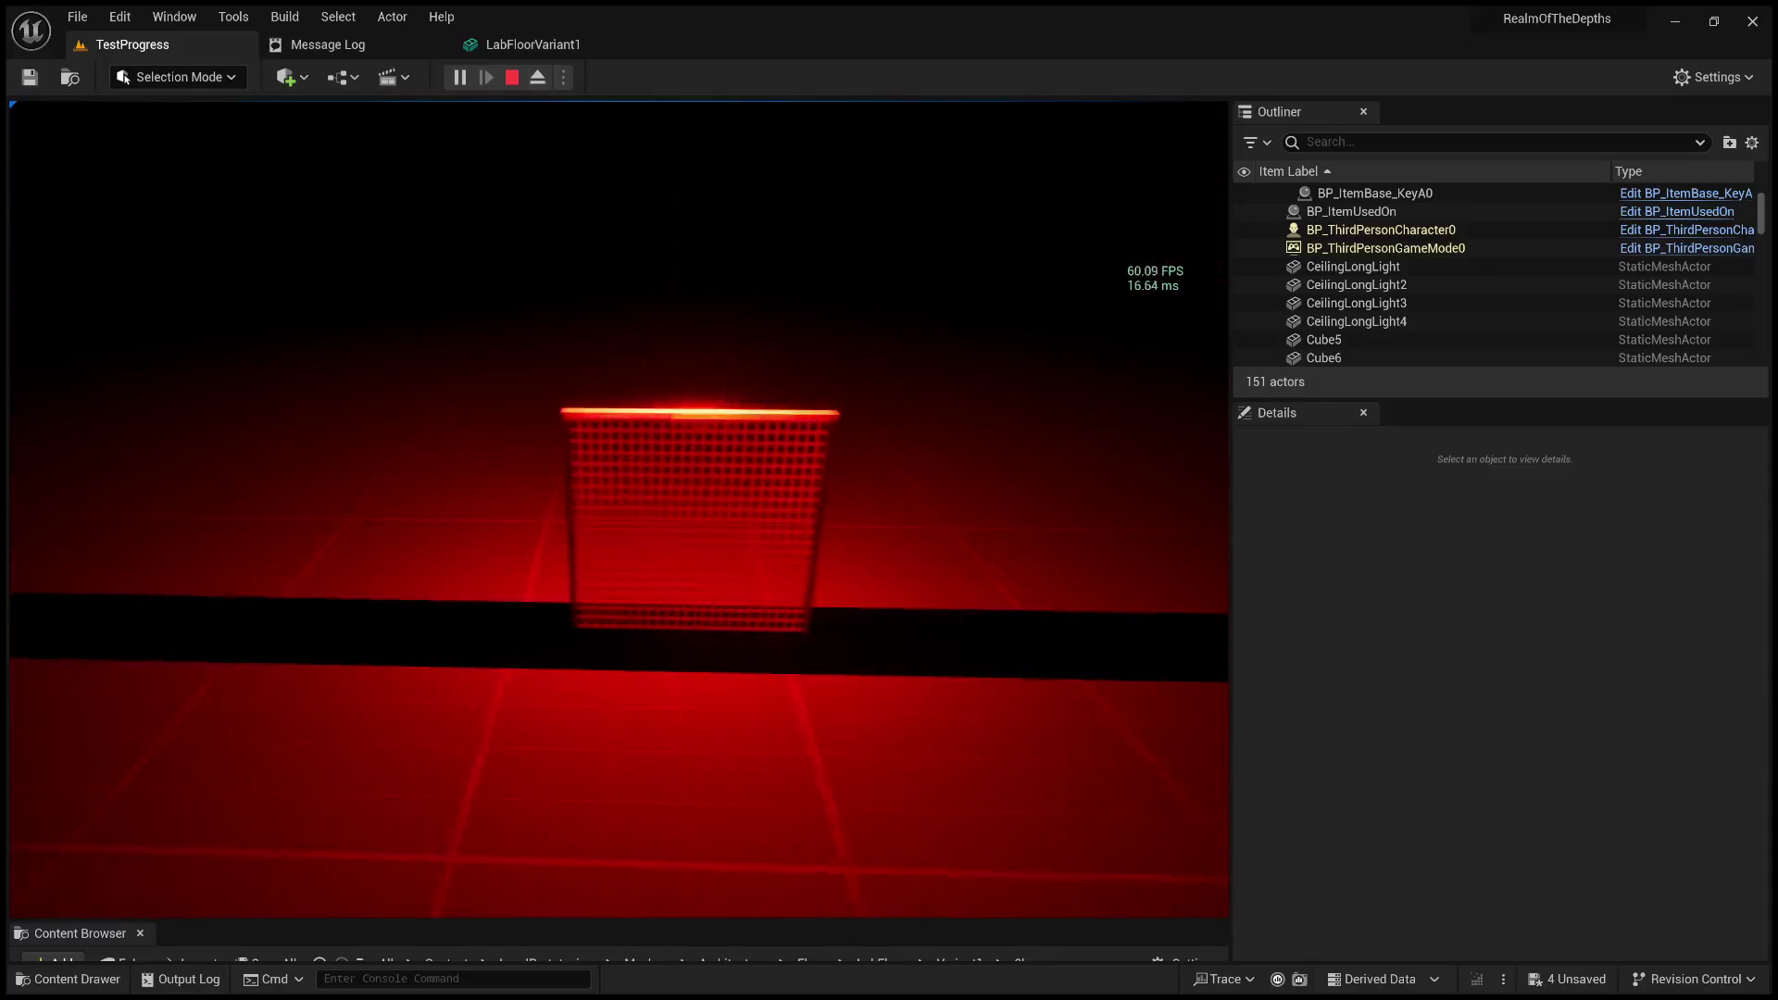
pyautogui.press('Escape')
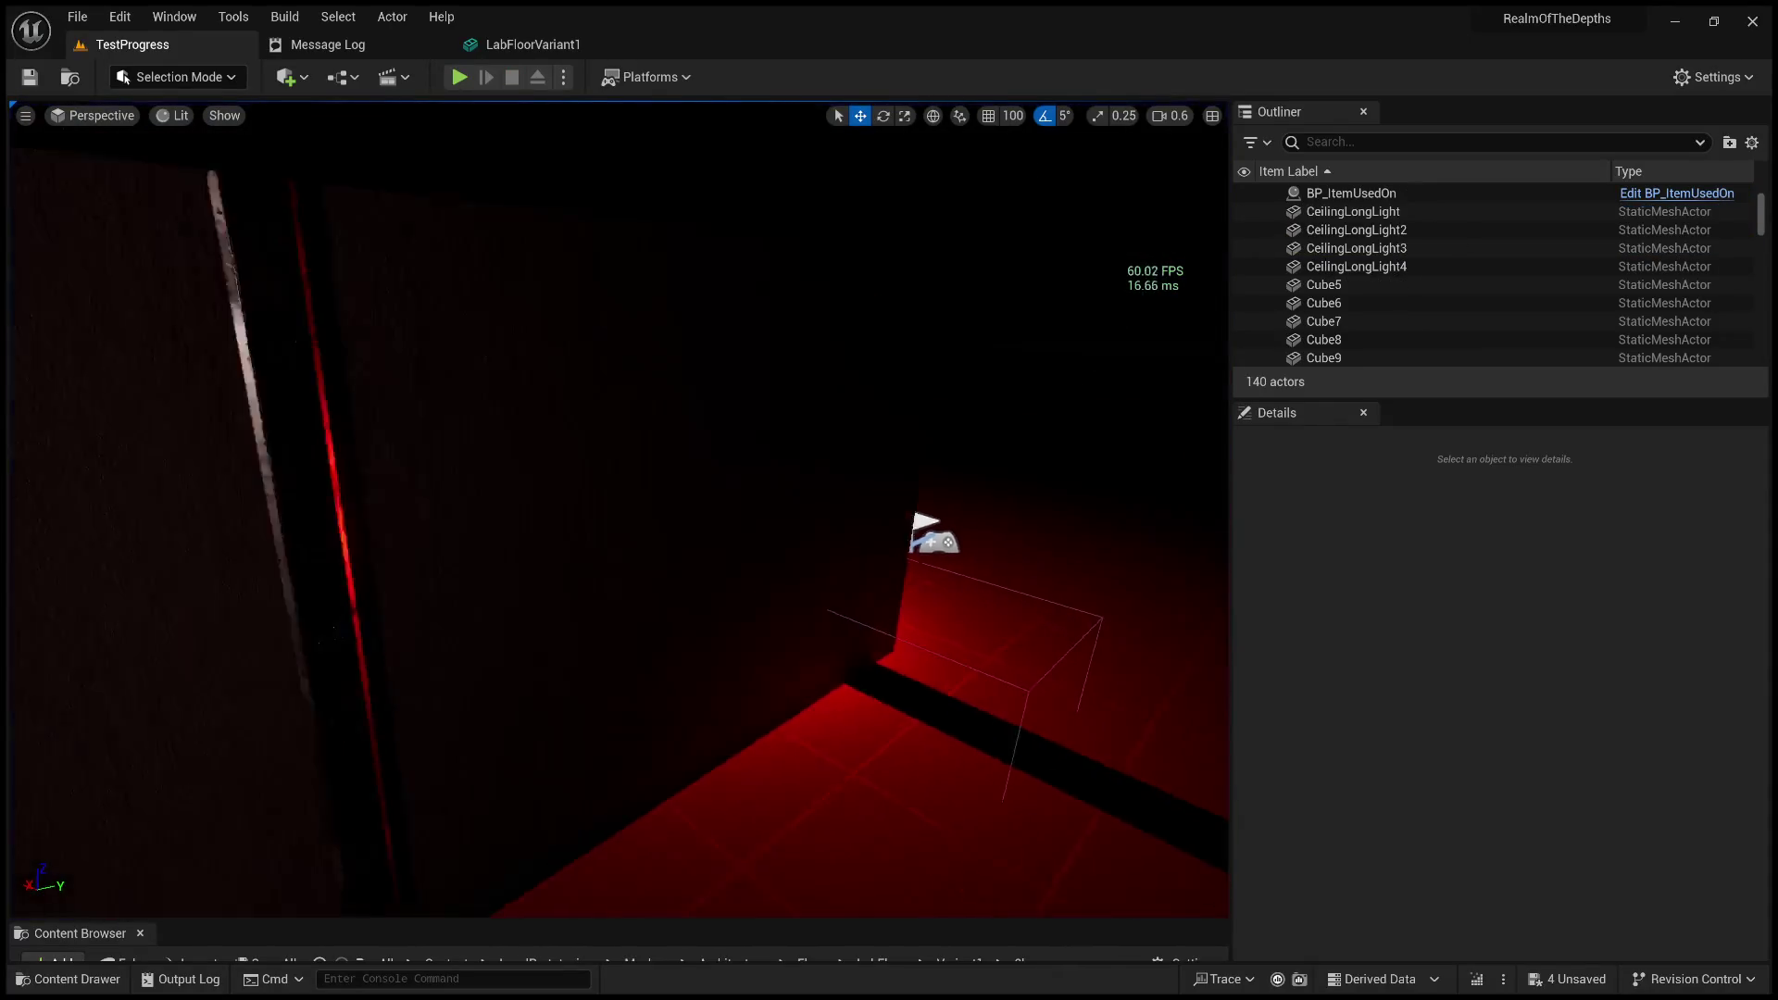
# Move the view back down the dim corridor and show the frame-rate readout again.
pyautogui.scroll(2, 619, 510)
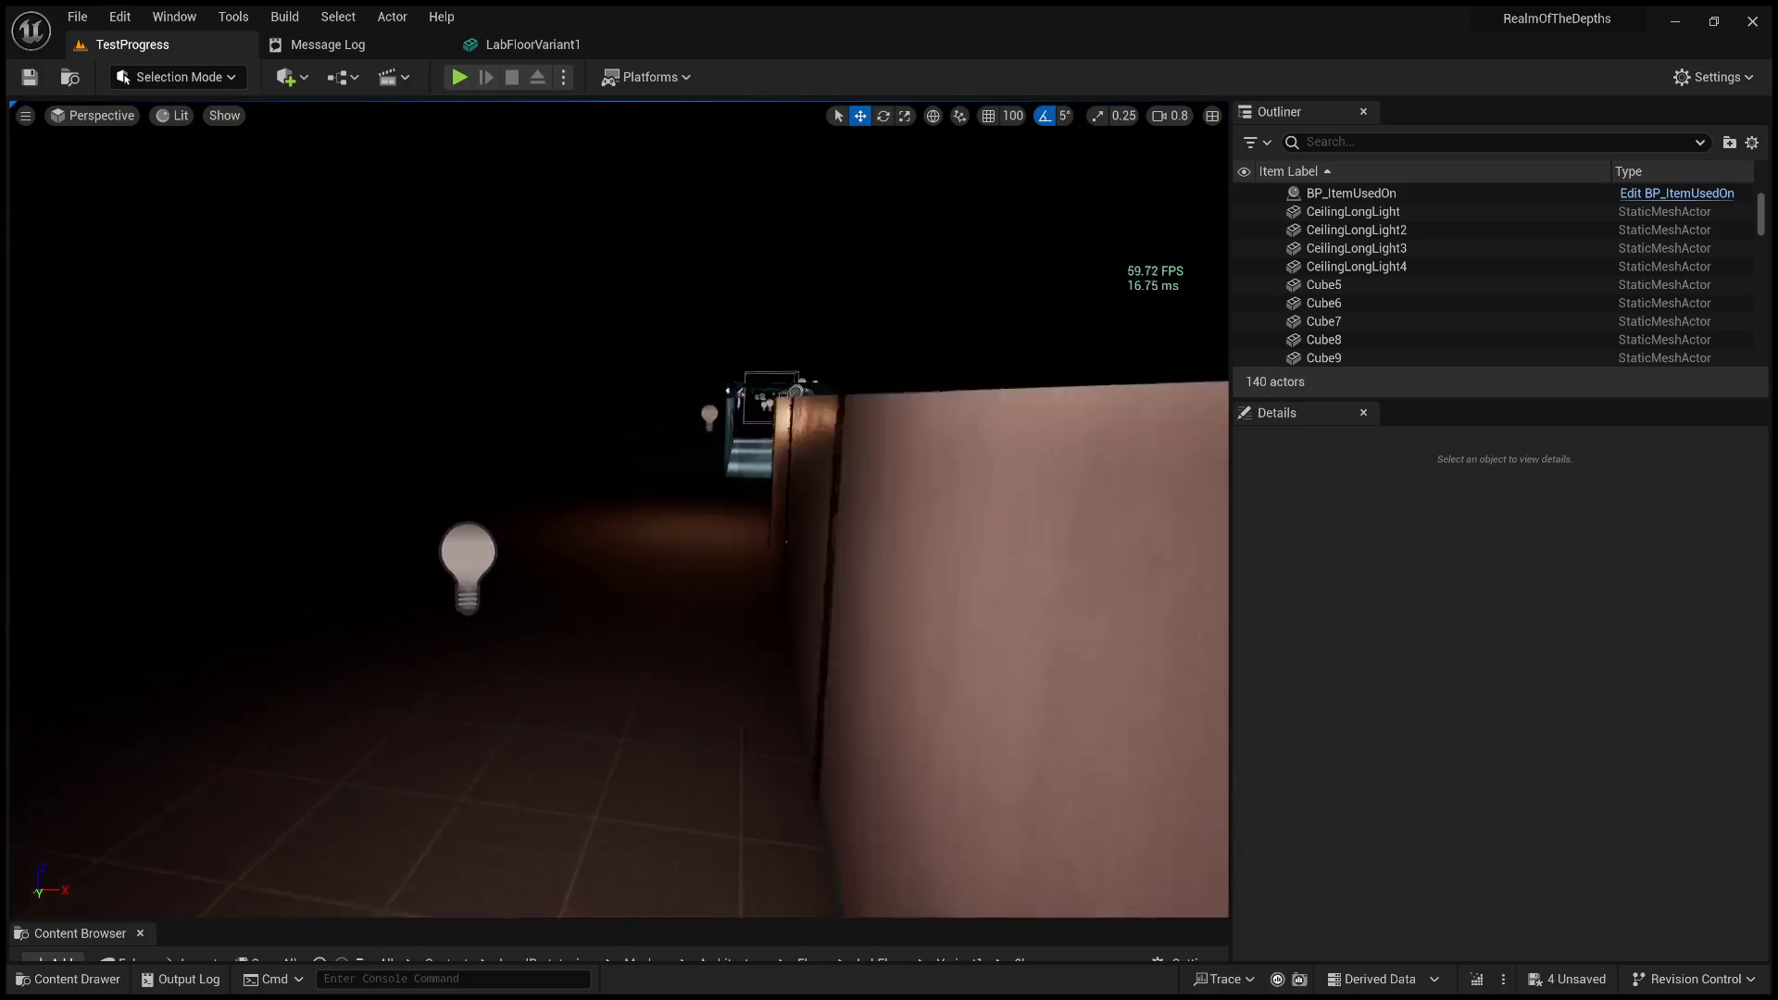
pyautogui.scroll(5, 620, 500)
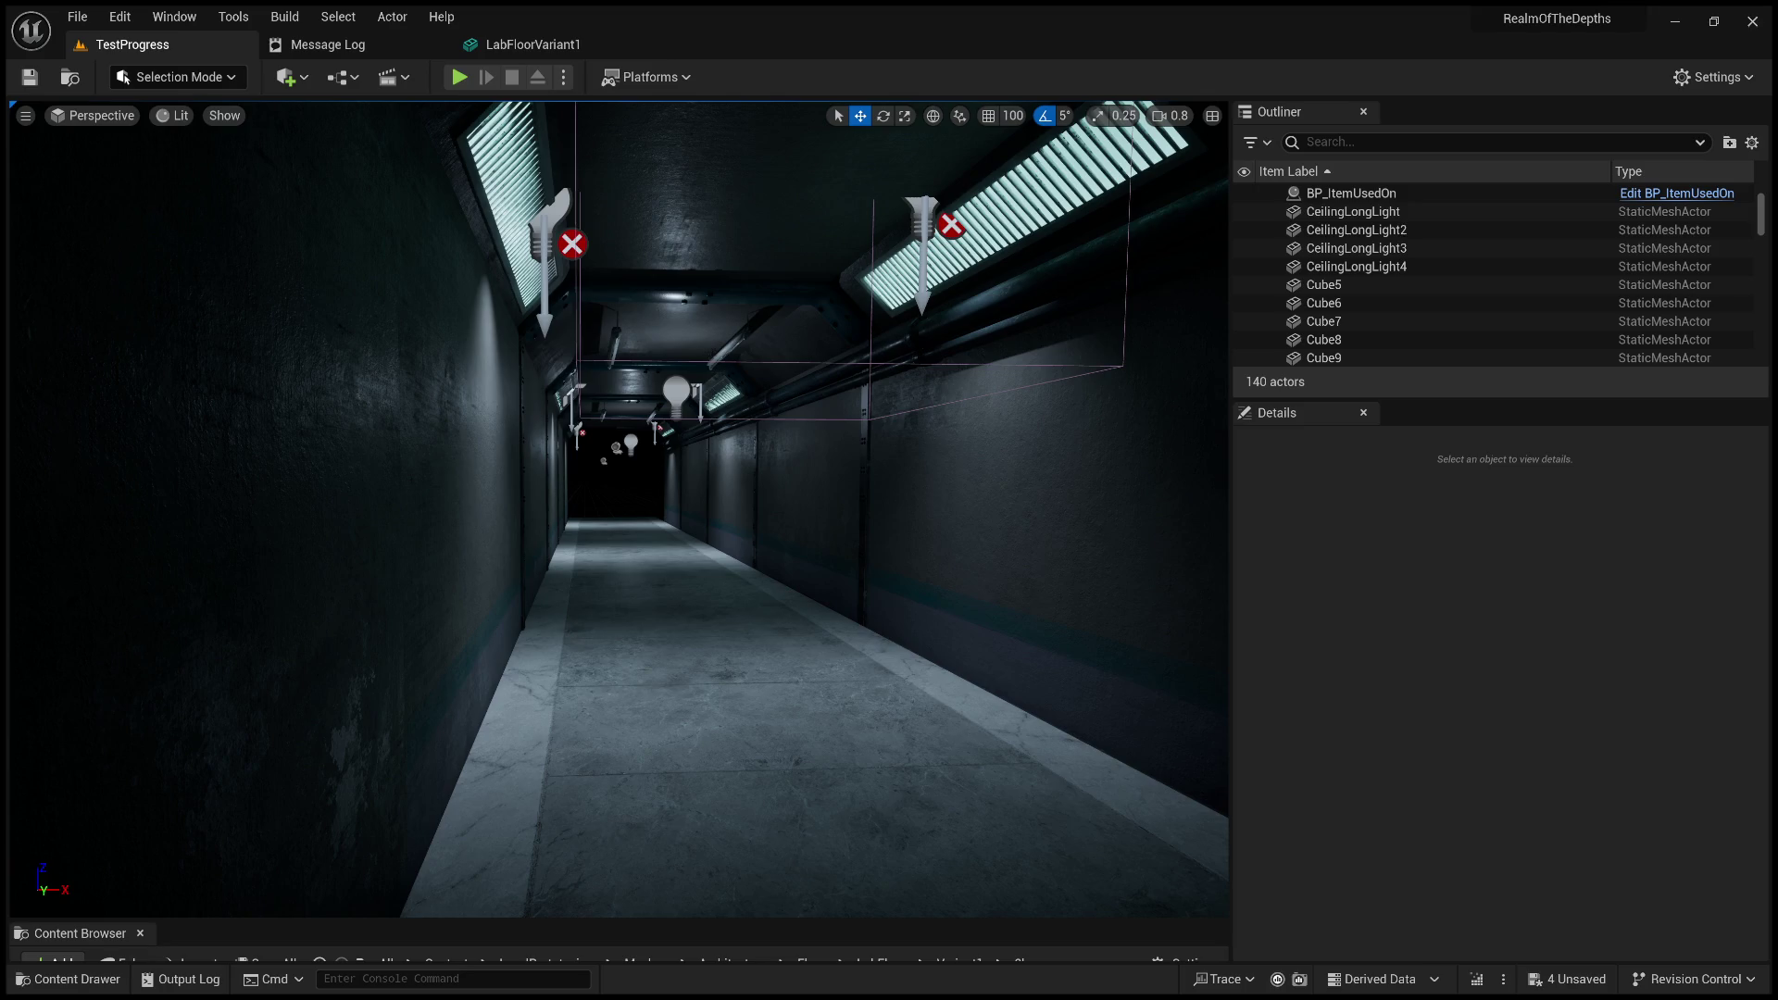
pyautogui.hotkey('ctrl', 'shift', 'h')
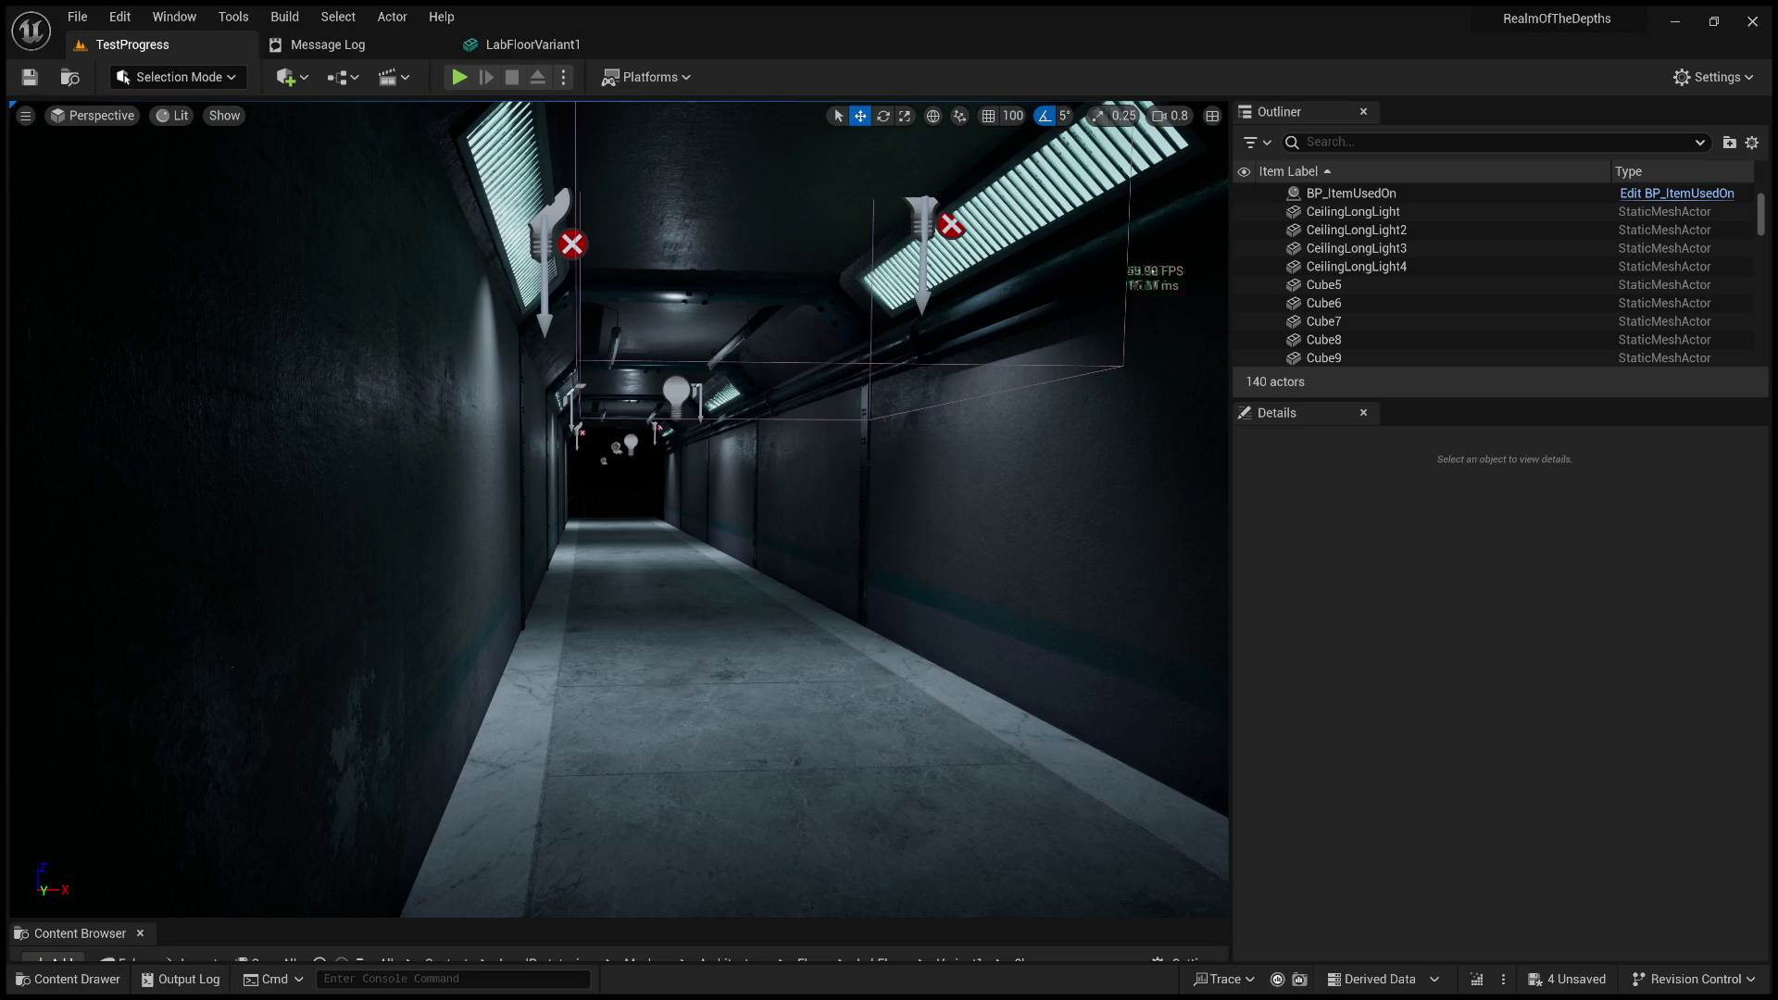